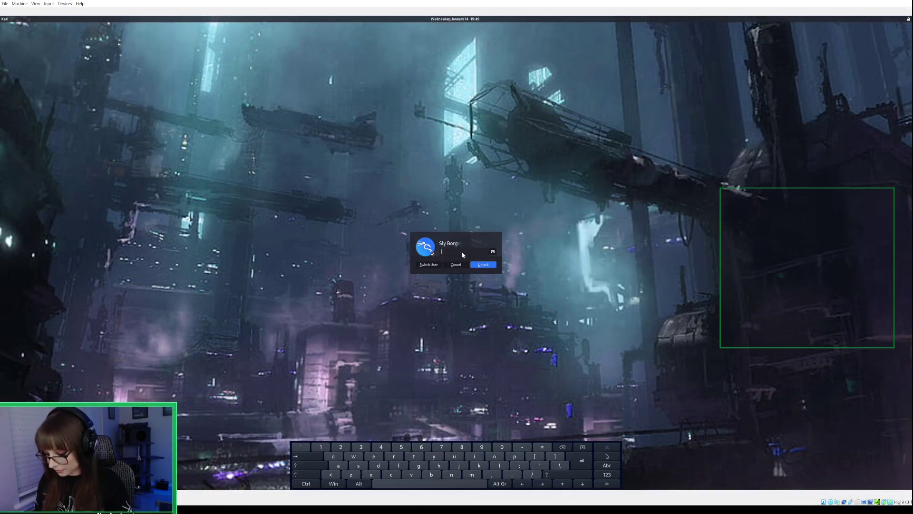
- Unlock the Kali session with the account password to get back to the firewall lesson
{"action": "type", "text": "kali"}
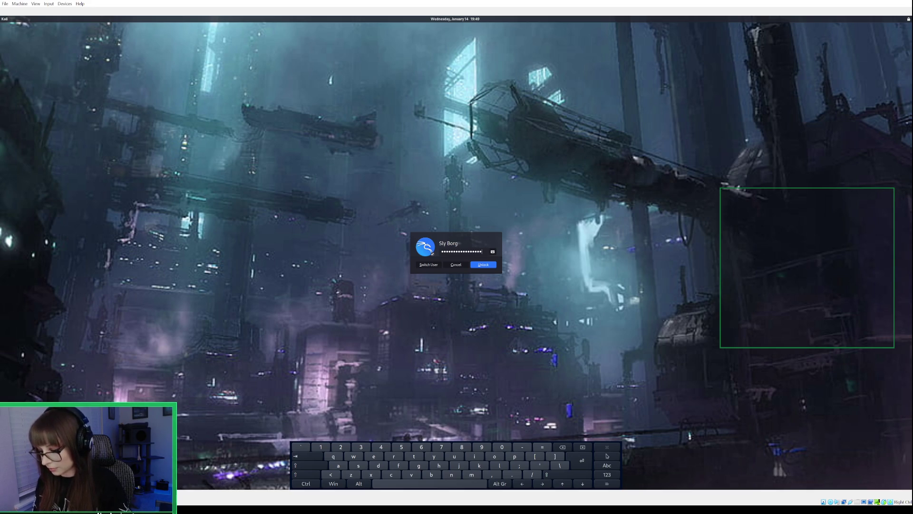
{"action": "key", "text": "Return"}
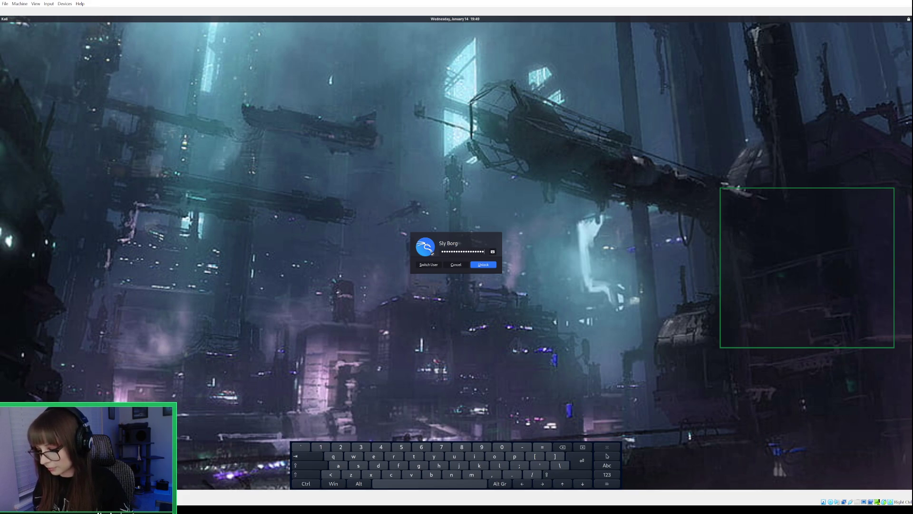
{"action": "key", "text": "Return"}
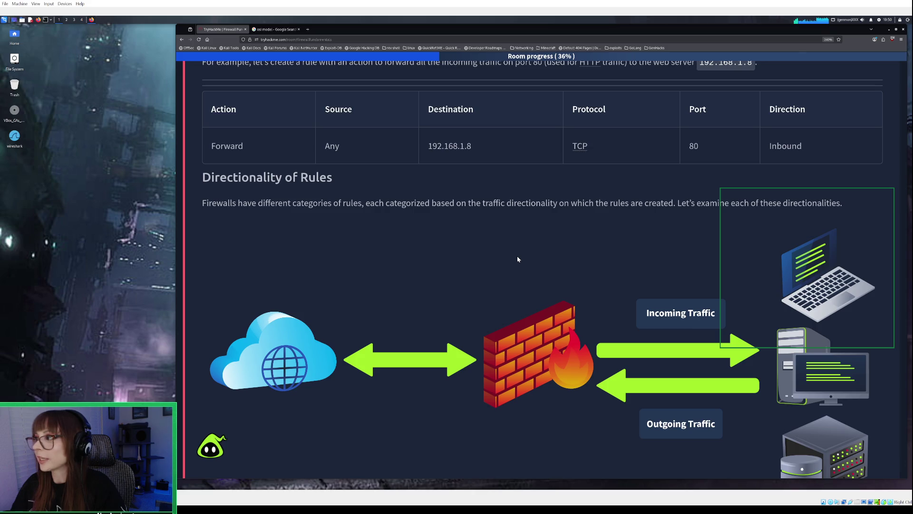
- Scroll to the Inbound, Outbound and Forward Rules explanations and switch to the Obsidian Firewalls note
{"action": "scroll", "coordinate": [518, 259], "scroll_direction": "down", "scroll_amount": 1}
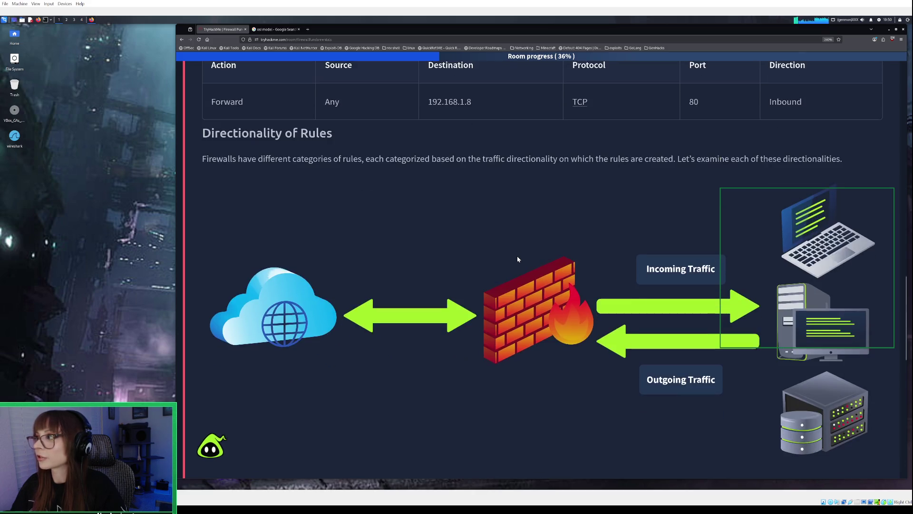
{"action": "scroll", "coordinate": [517, 258], "scroll_direction": "down", "scroll_amount": 5}
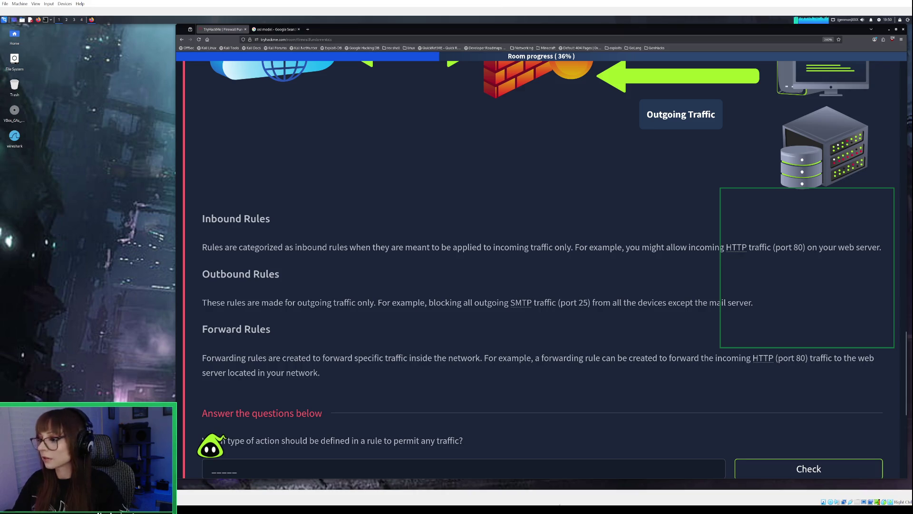
{"action": "key", "text": "alt+Tab"}
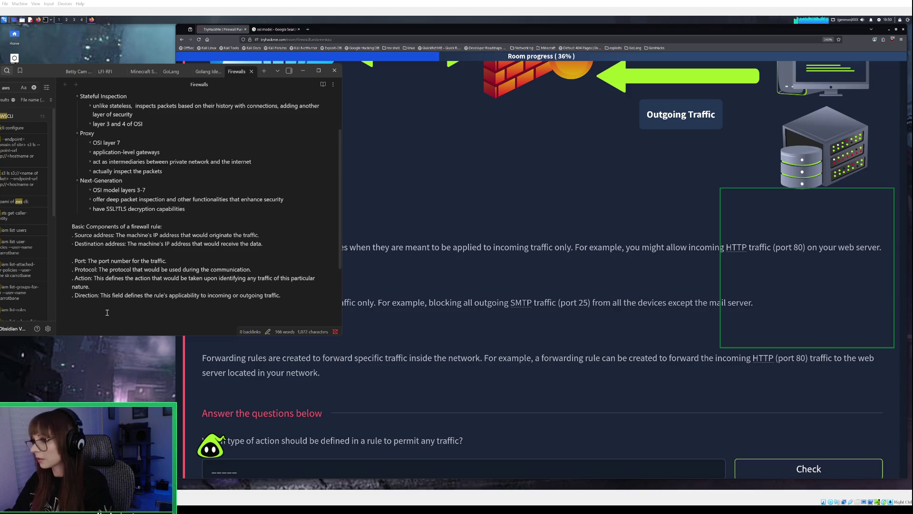
- Paste the rule explanations into the note under a new '## Types of Rules' heading, bulleting the inbound description
{"action": "right_click", "coordinate": [109, 312]}
{"action": "left_click", "coordinate": [126, 288]}
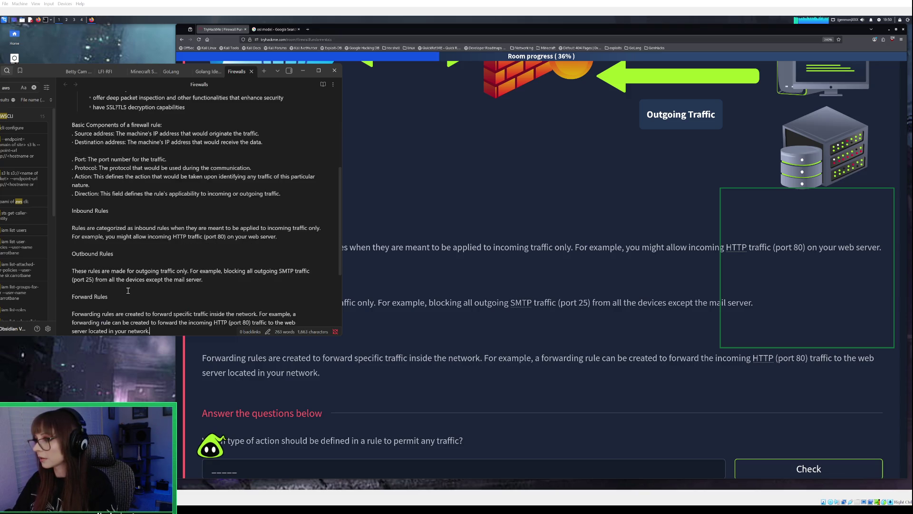
{"action": "left_click", "coordinate": [72, 228]}
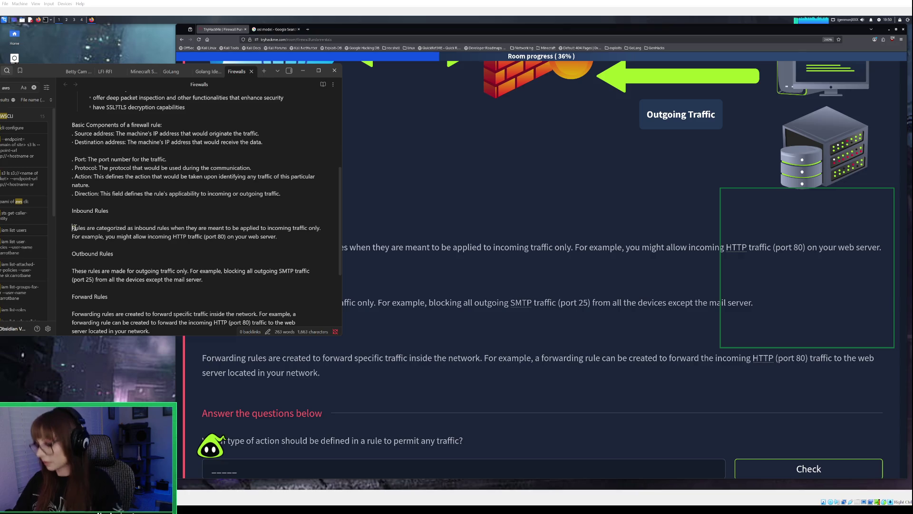
{"action": "key", "text": "BackSpace"}
{"action": "type", "text": "-"}
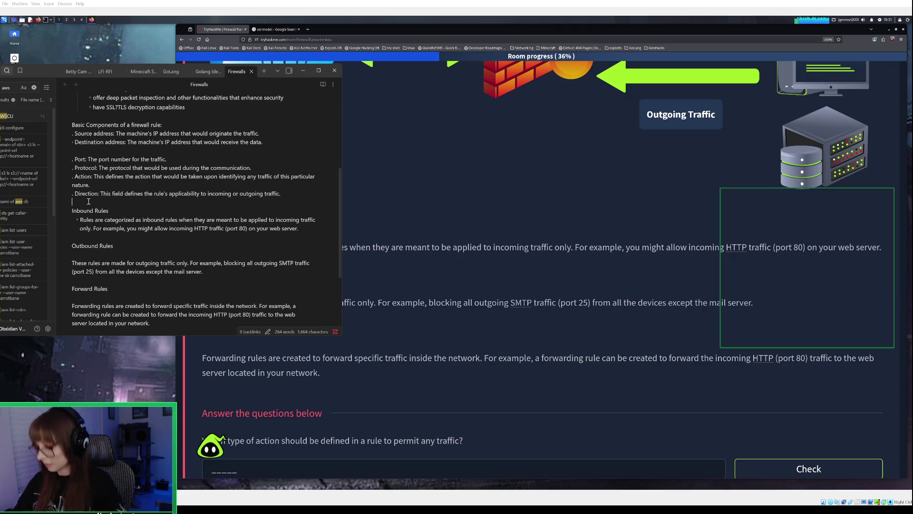
{"action": "key", "text": "Return"}
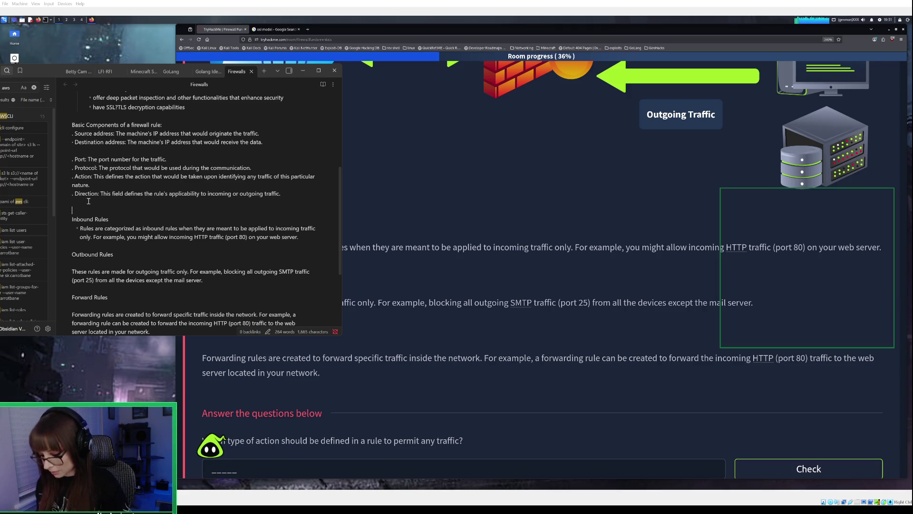
{"action": "type", "text": "##"}
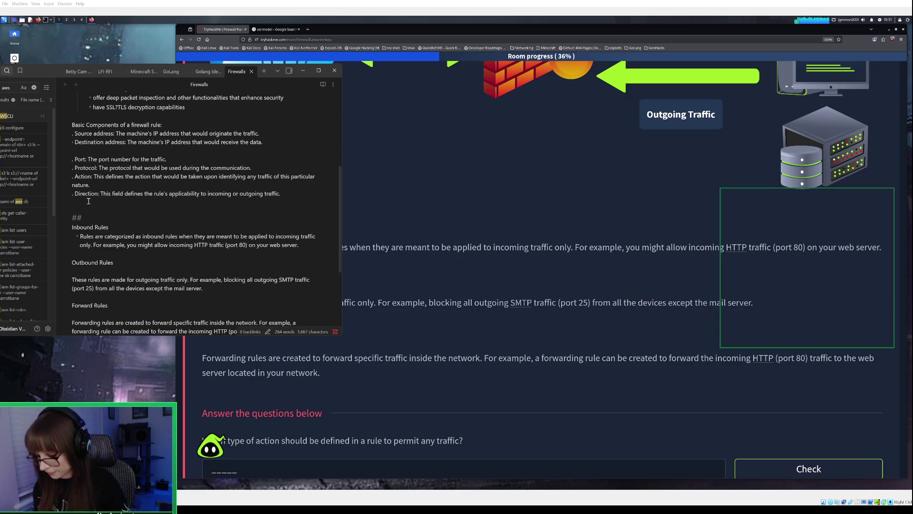
{"action": "type", "text": "Ty"}
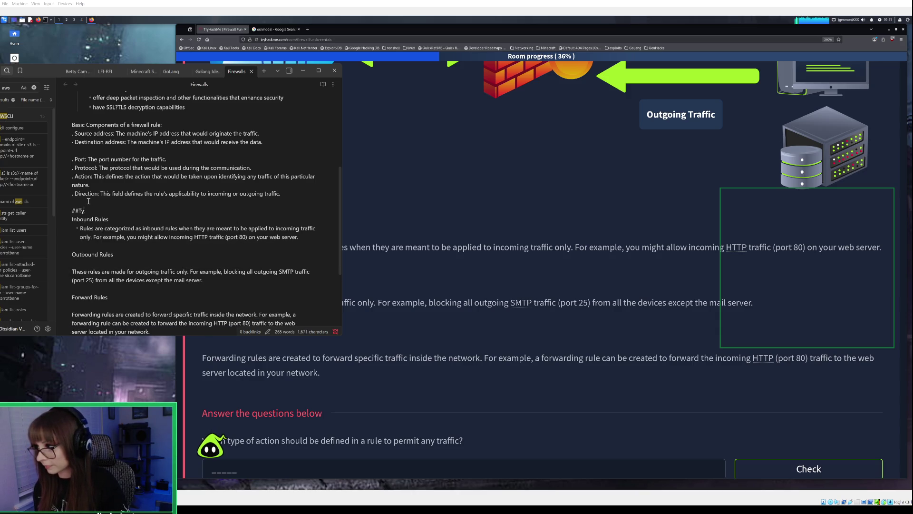
{"action": "key", "text": "BackSpace"}
{"action": "key", "text": "BackSpace"}
{"action": "type", "text": "Types of Rules"}
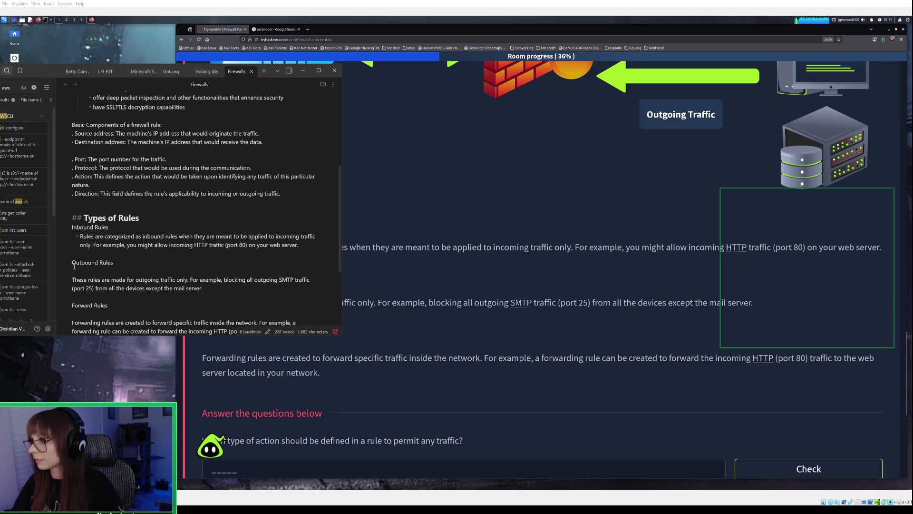
- Tidy the Outbound Rules entry, removing blank lines and indenting its description as a bullet
{"action": "left_click", "coordinate": [72, 264]}
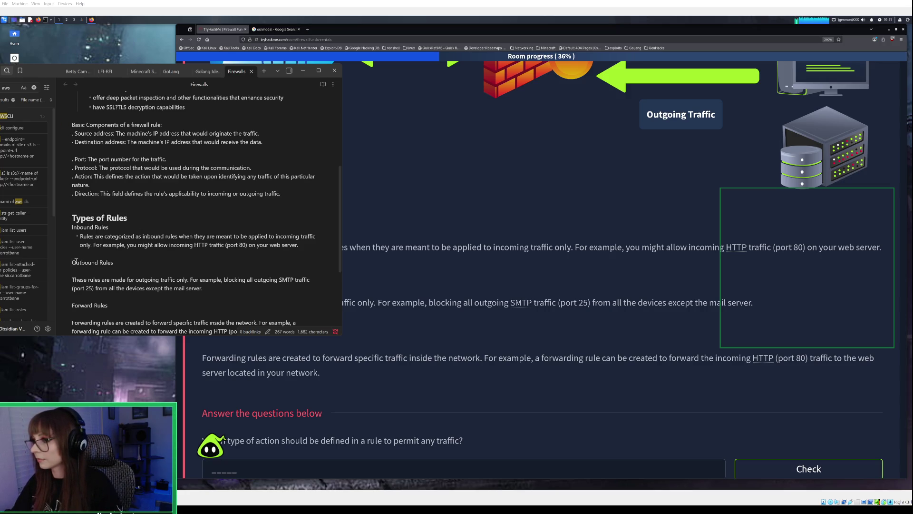
{"action": "key", "text": "BackSpace"}
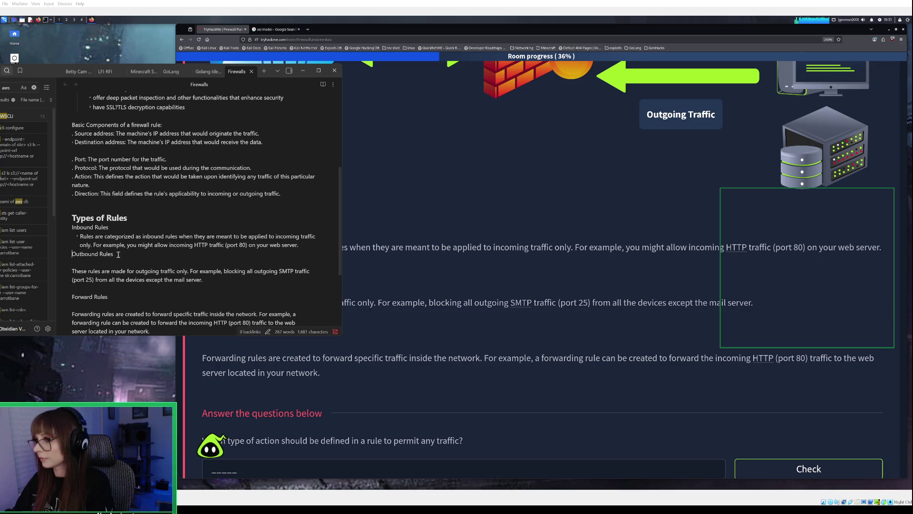
{"action": "key", "text": "BackSpace"}
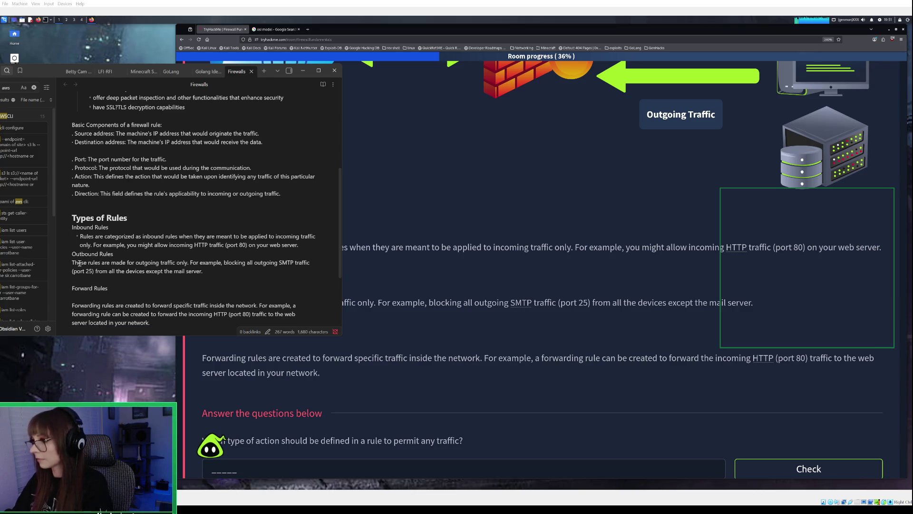
{"action": "left_click", "coordinate": [74, 263]}
{"action": "key", "text": "Tab"}
{"action": "type", "text": "-"}
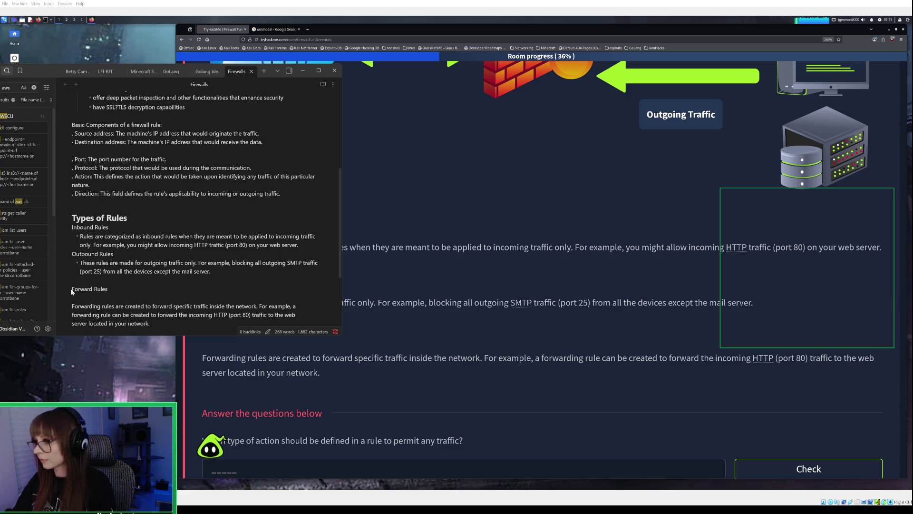
- Tidy the Forward Rules entry with a bulleted description, then return to the lesson
{"action": "left_click", "coordinate": [74, 288]}
{"action": "key", "text": "Return"}
{"action": "key", "text": "BackSpace"}
{"action": "key", "text": "BackSpace"}
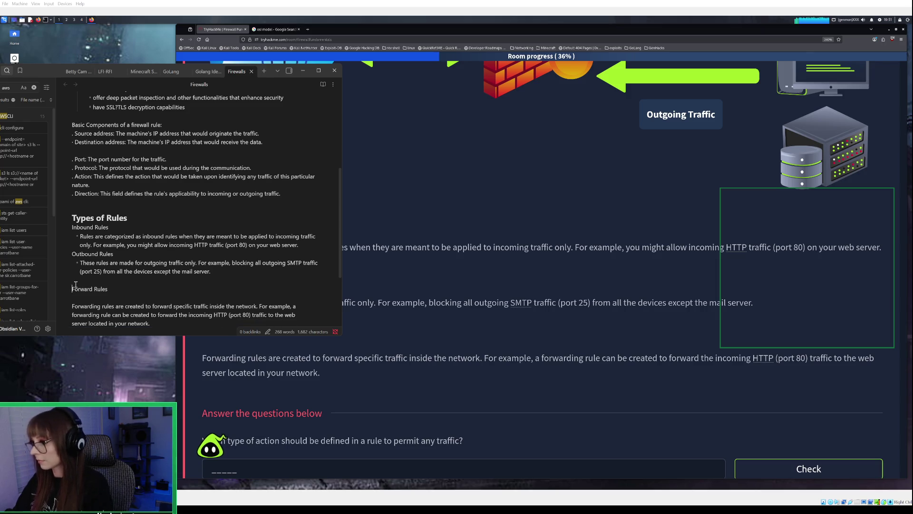
{"action": "key", "text": "BackSpace"}
{"action": "type", "text": "-"}
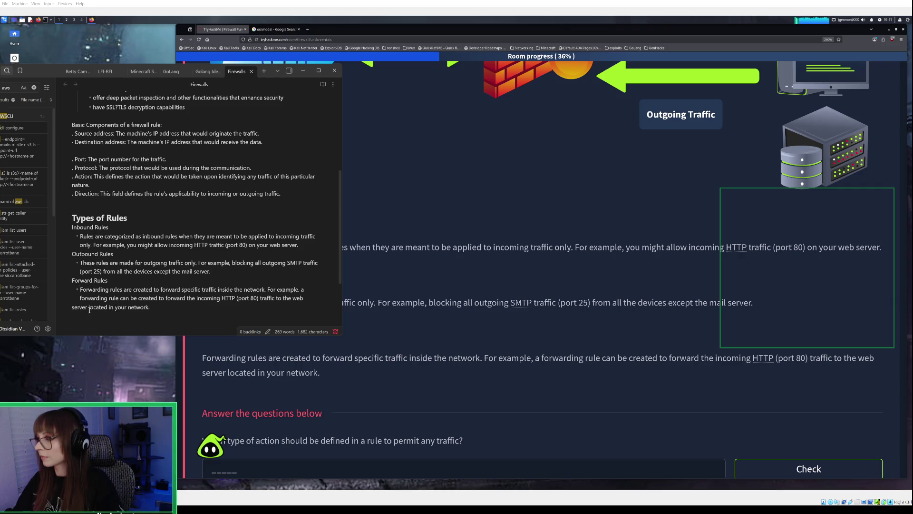
{"action": "key", "text": "Tab"}
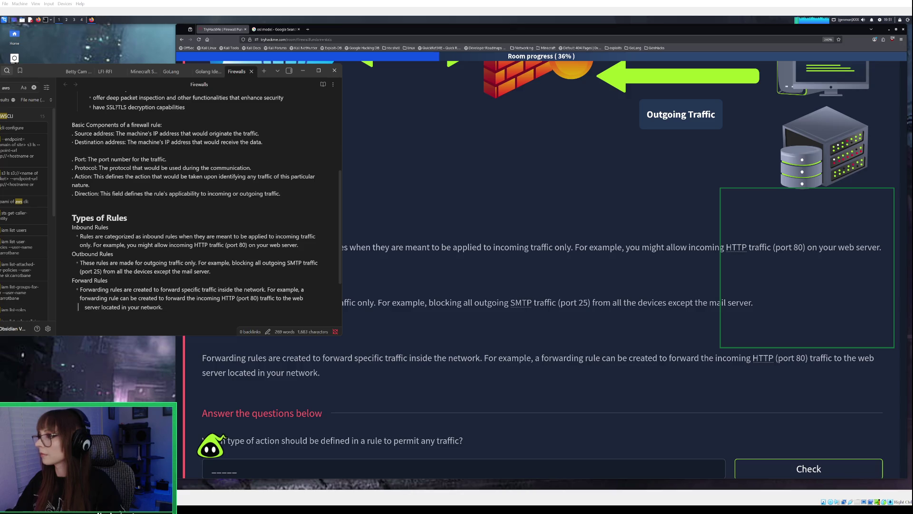
{"action": "key", "text": "Return"}
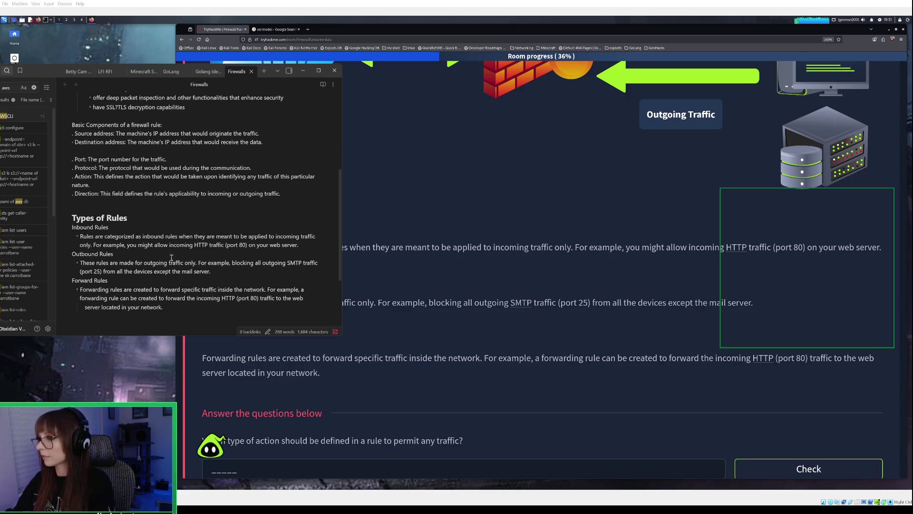
{"action": "left_click", "coordinate": [303, 71]}
- Answer the first Rules in Firewalls question with 'allow'
{"action": "scroll", "coordinate": [593, 366], "scroll_direction": "down", "scroll_amount": 1}
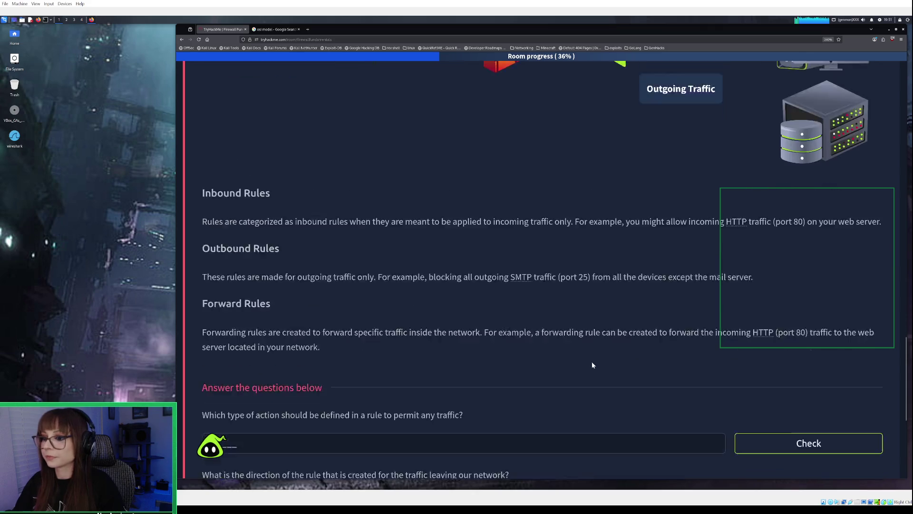
{"action": "scroll", "coordinate": [585, 361], "scroll_direction": "down", "scroll_amount": 2}
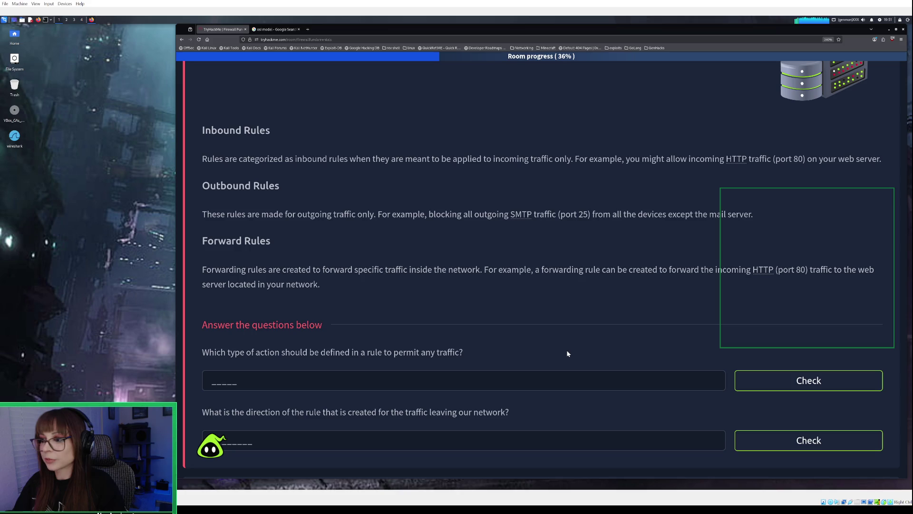
{"action": "left_click", "coordinate": [230, 381]}
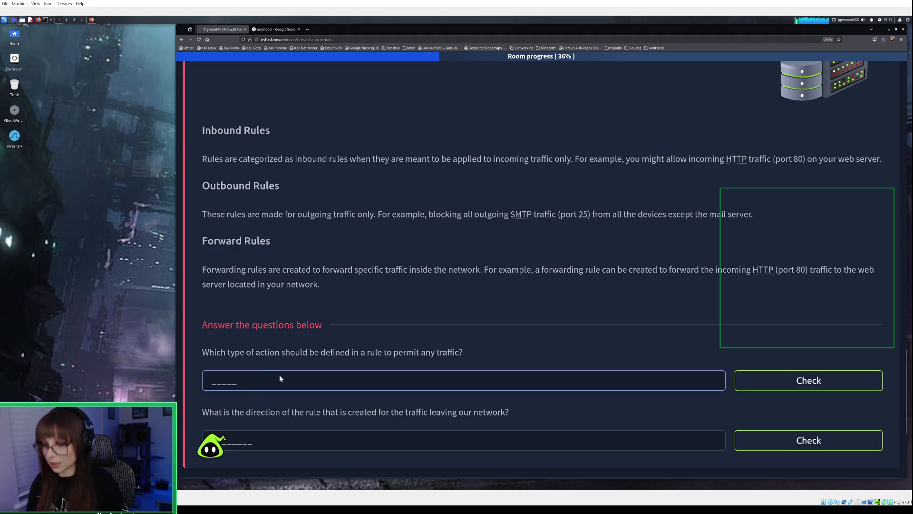
{"action": "type", "text": "allow"}
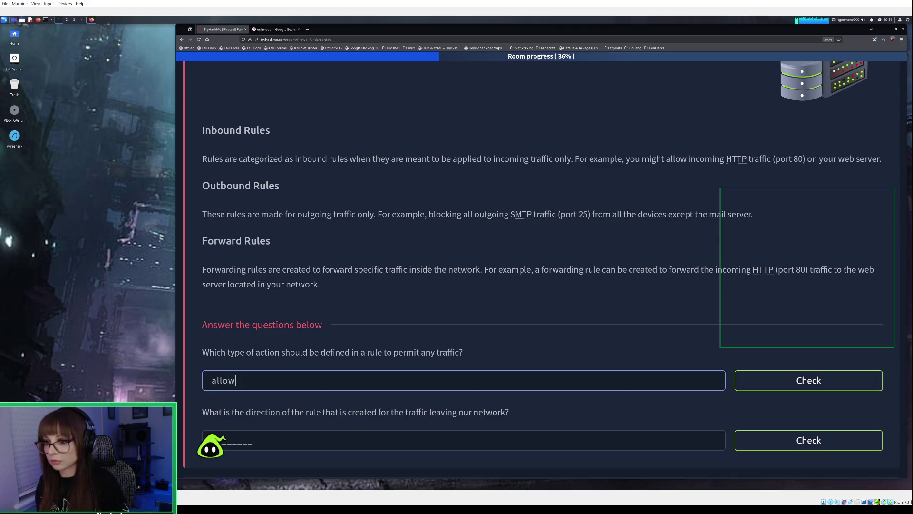
{"action": "key", "text": "Return"}
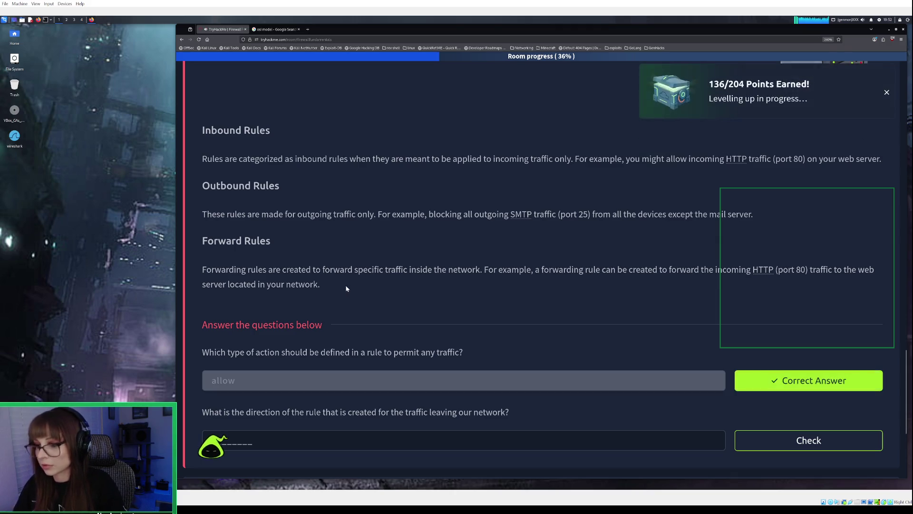
- Answer the outgoing-traffic question with 'outbound', then expand Task 4 Windows Defender Firewall
{"action": "scroll", "coordinate": [346, 288], "scroll_direction": "down", "scroll_amount": 3}
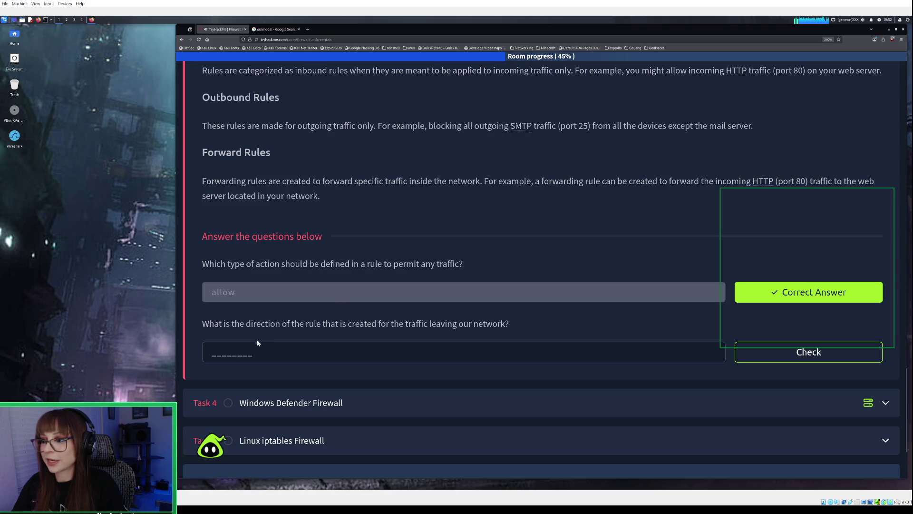
{"action": "left_click", "coordinate": [234, 351]}
{"action": "type", "text": "outbound"}
{"action": "key", "text": "Return"}
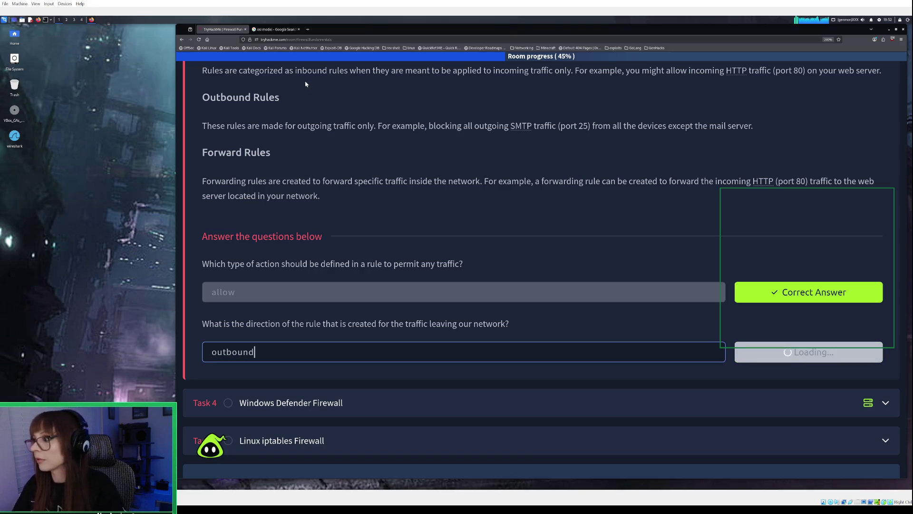
{"action": "scroll", "coordinate": [389, 285], "scroll_direction": "down", "scroll_amount": 2}
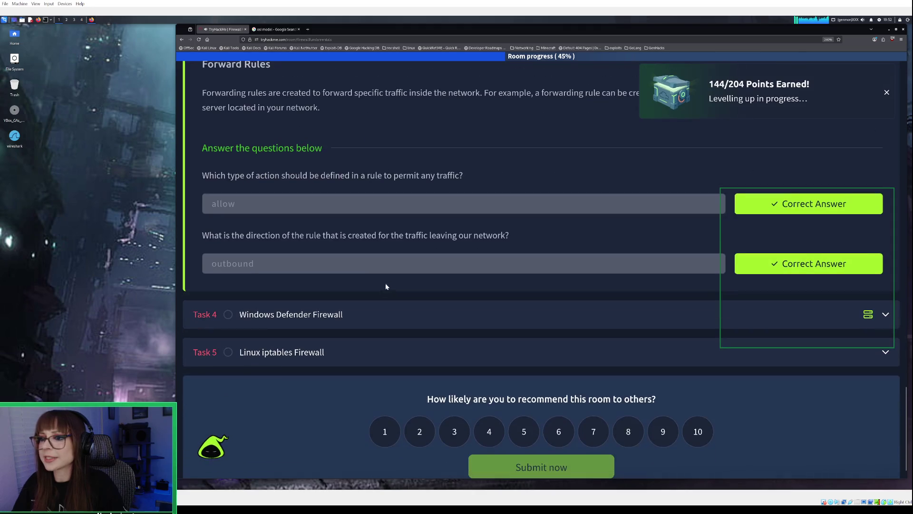
{"action": "left_click", "coordinate": [357, 312]}
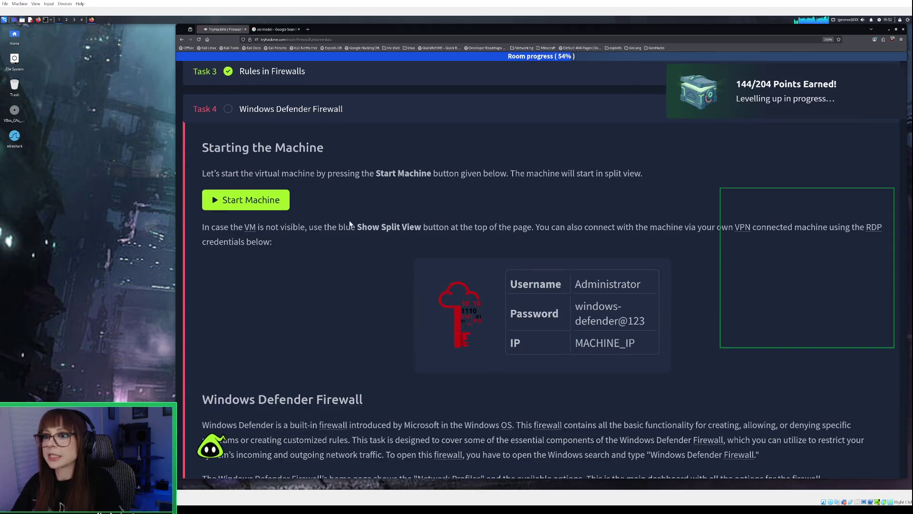
- Start the Windows Defender Firewall VM and decline network discovery once it boots
{"action": "left_click", "coordinate": [269, 208]}
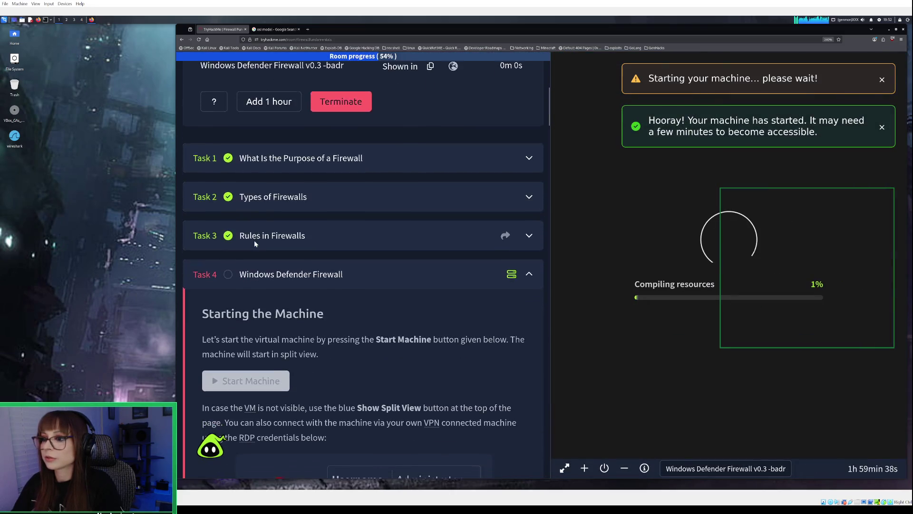
{"action": "scroll", "coordinate": [254, 241], "scroll_direction": "down", "scroll_amount": 3}
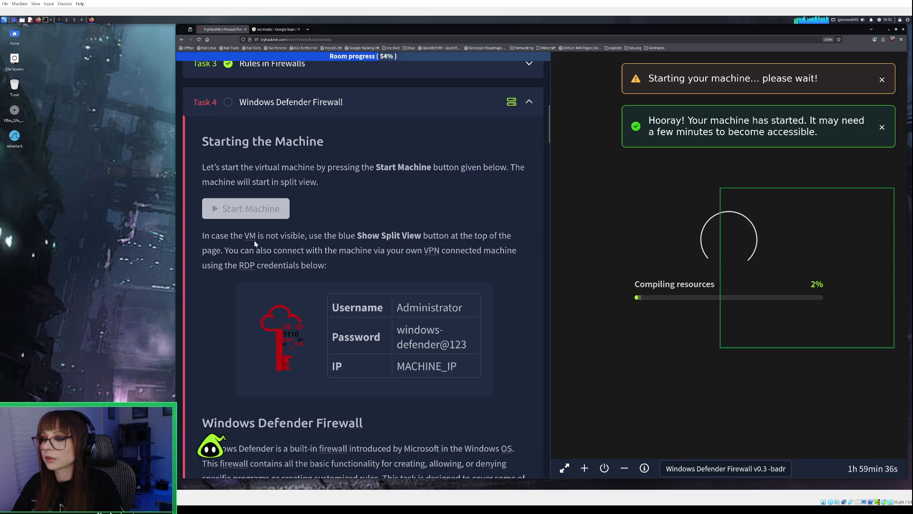
{"action": "scroll", "coordinate": [254, 241], "scroll_direction": "down", "scroll_amount": 3}
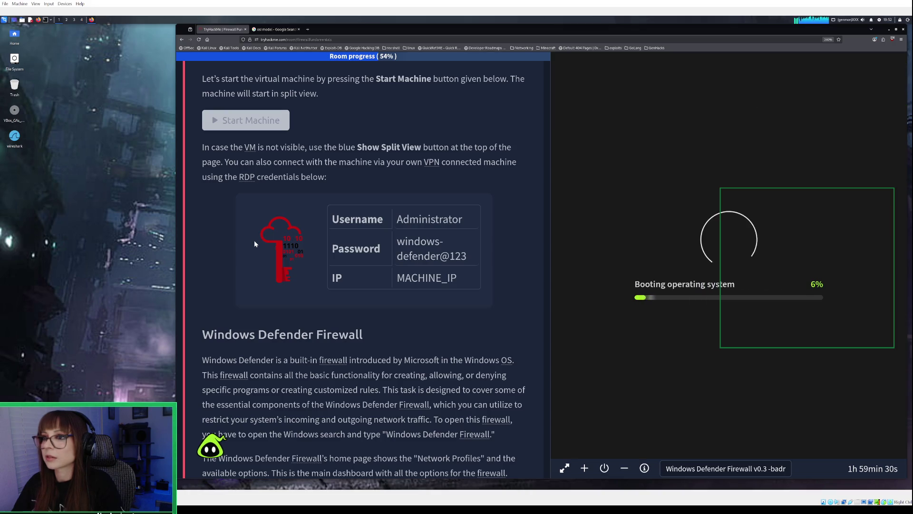
{"action": "scroll", "coordinate": [254, 240], "scroll_direction": "down", "scroll_amount": 1}
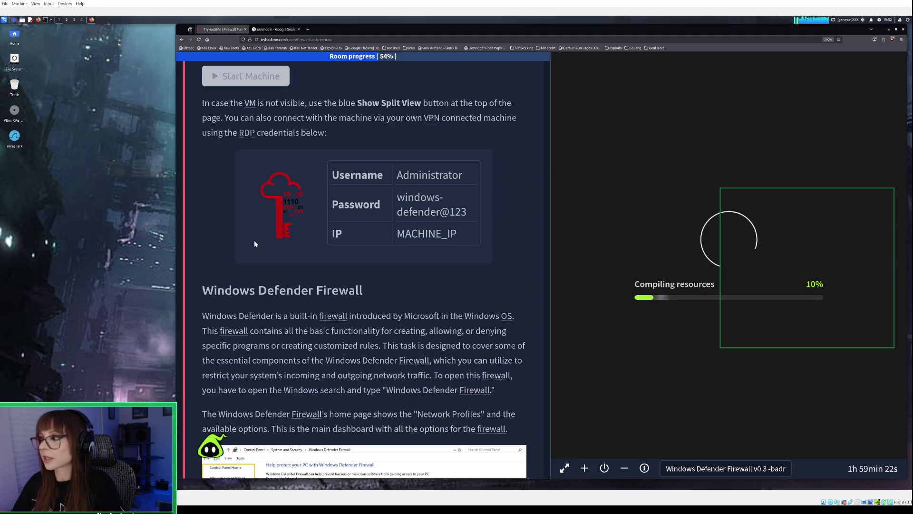
{"action": "scroll", "coordinate": [254, 241], "scroll_direction": "down", "scroll_amount": 2}
{"action": "scroll", "coordinate": [254, 241], "scroll_direction": "down", "scroll_amount": 1}
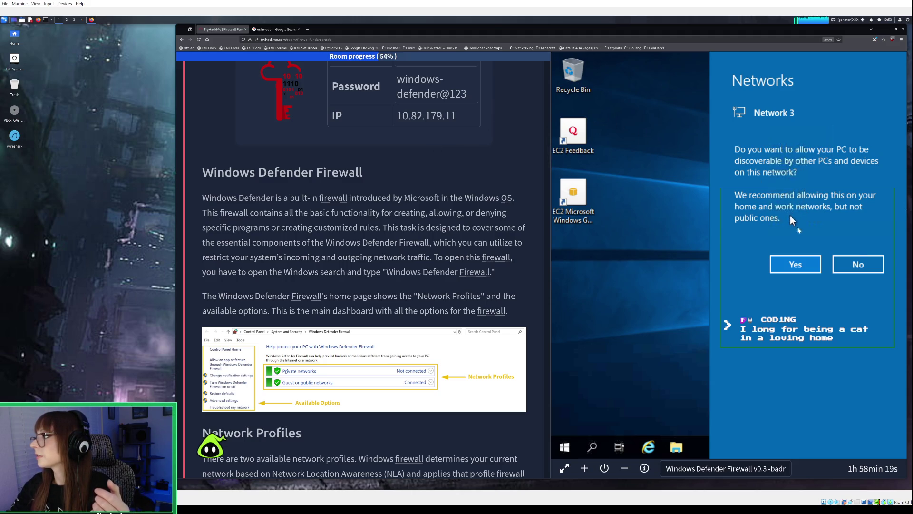
{"action": "left_click", "coordinate": [860, 270]}
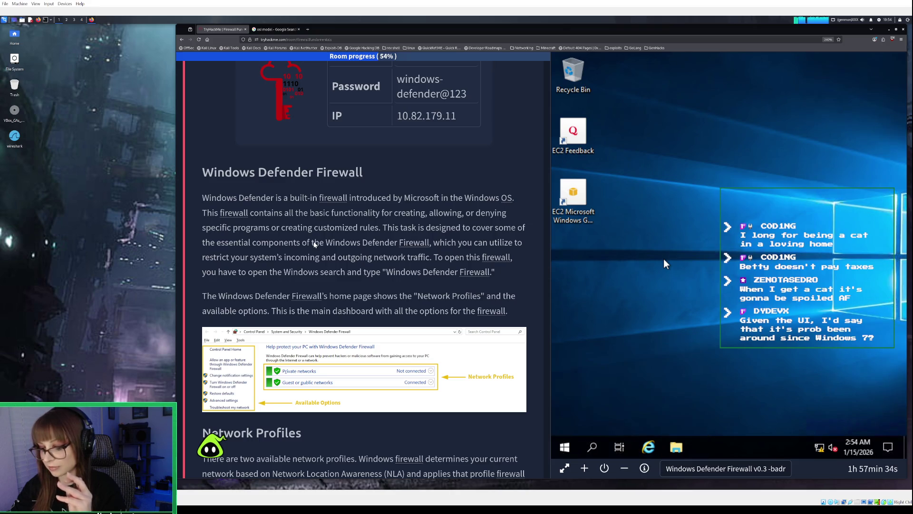
- Search Google for when Windows Firewall was introduced (Windows XP, 2001), then close the tab
{"action": "left_click", "coordinate": [307, 29]}
{"action": "left_click", "coordinate": [315, 38]}
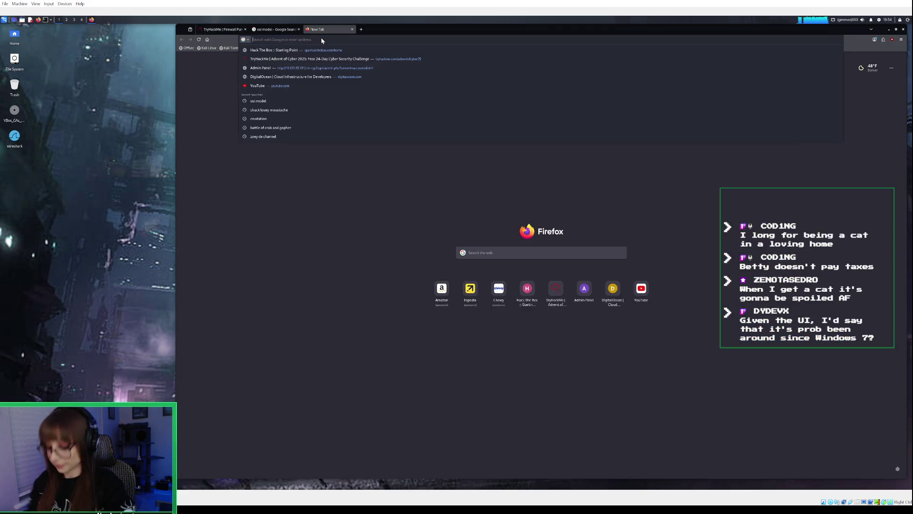
{"action": "type", "text": "when was"}
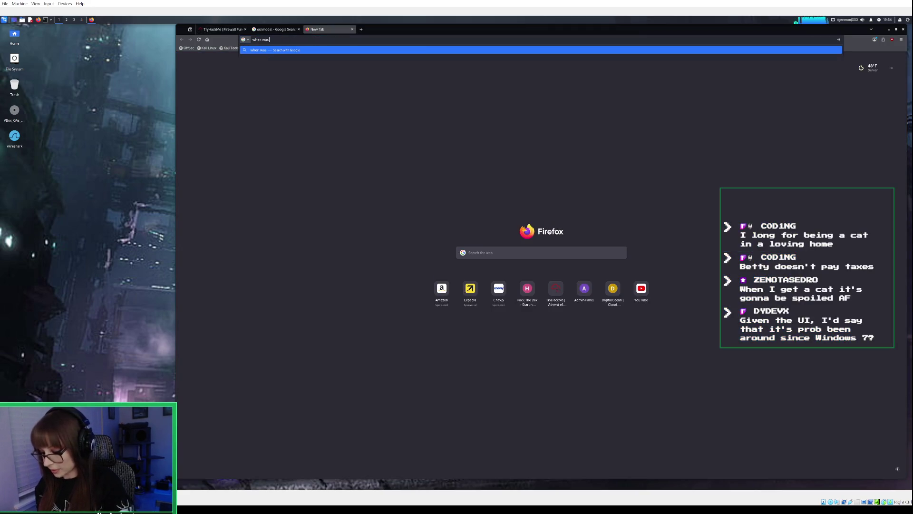
{"action": "type", "text": " windows "}
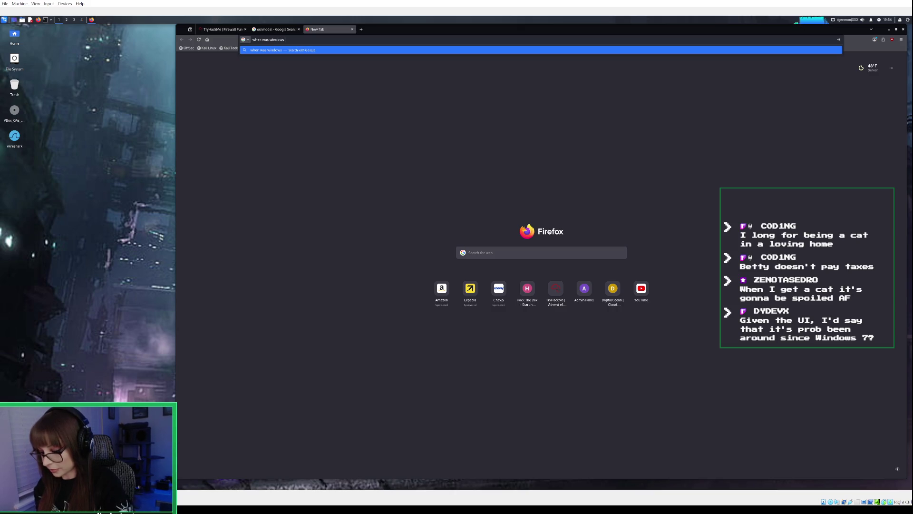
{"action": "type", "text": "firewalll"}
{"action": "type", "text": " imple"}
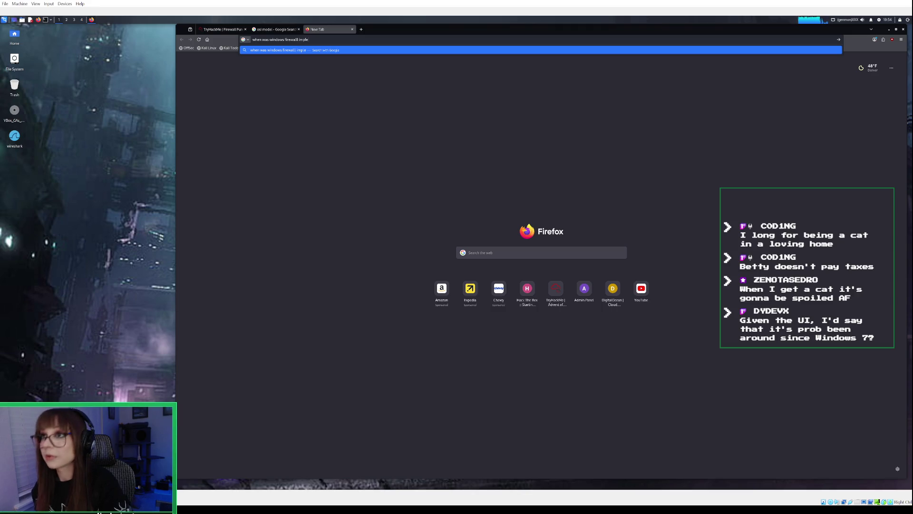
{"action": "type", "text": "mente"}
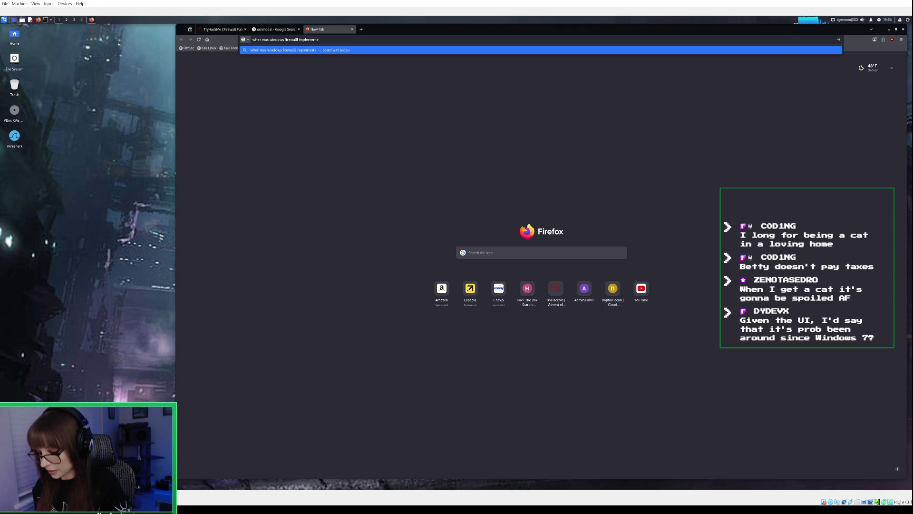
{"action": "type", "text": "d into windows os"}
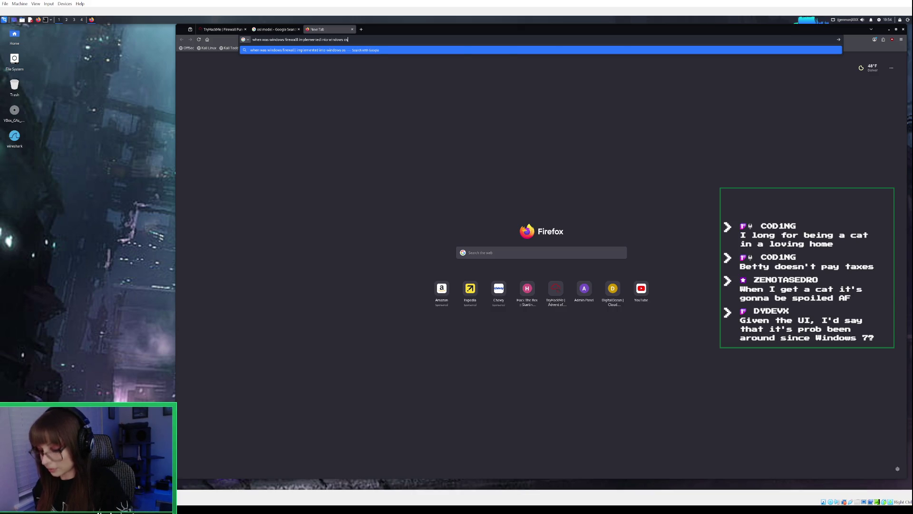
{"action": "key", "text": "Return"}
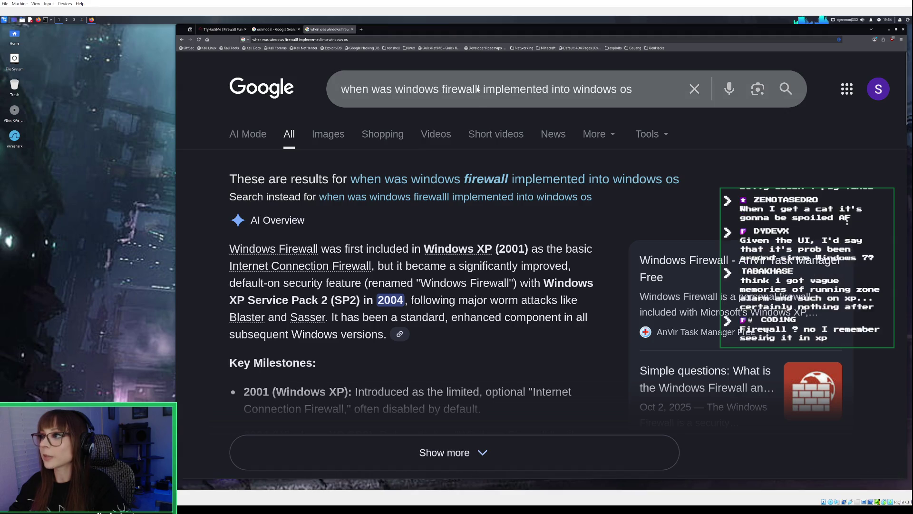
{"action": "scroll", "coordinate": [399, 253], "scroll_direction": "down", "scroll_amount": 2}
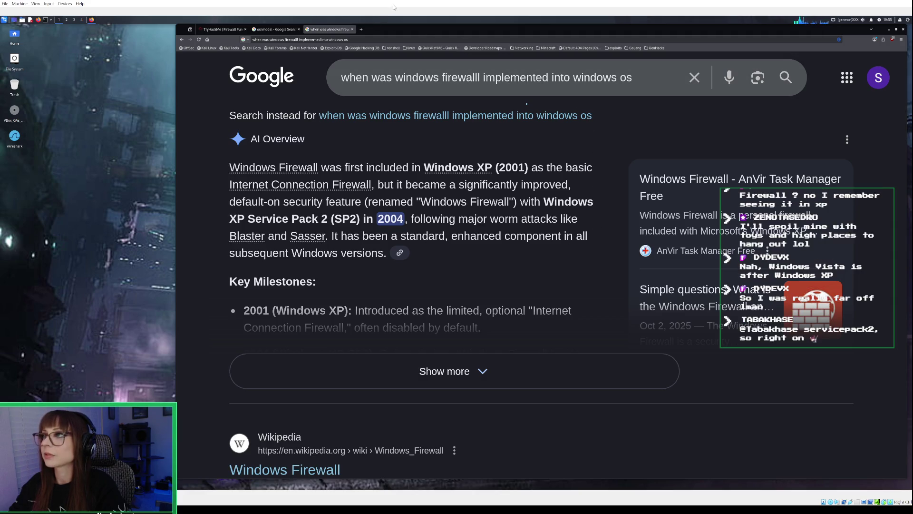
{"action": "left_click", "coordinate": [353, 30]}
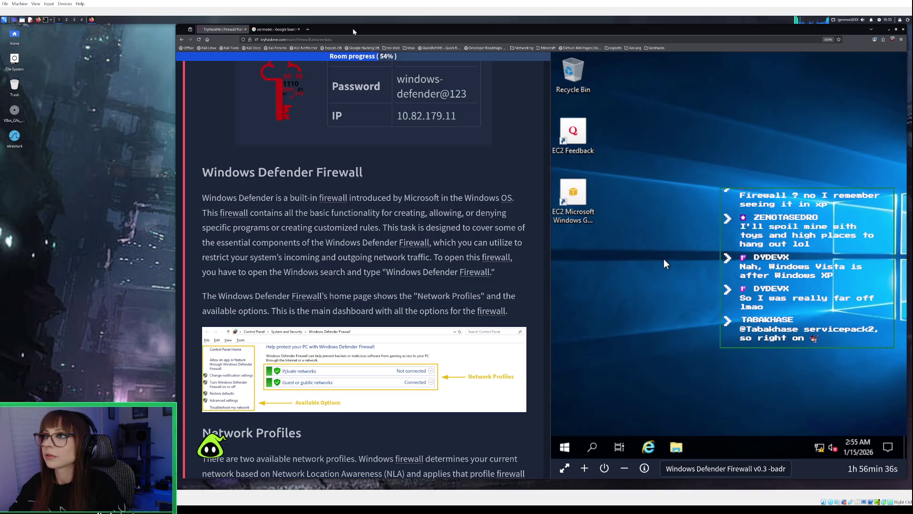
- Close the leftover OSI model tab, scroll to the Network Profiles description, and open the VM's Windows search
{"action": "left_click", "coordinate": [299, 30]}
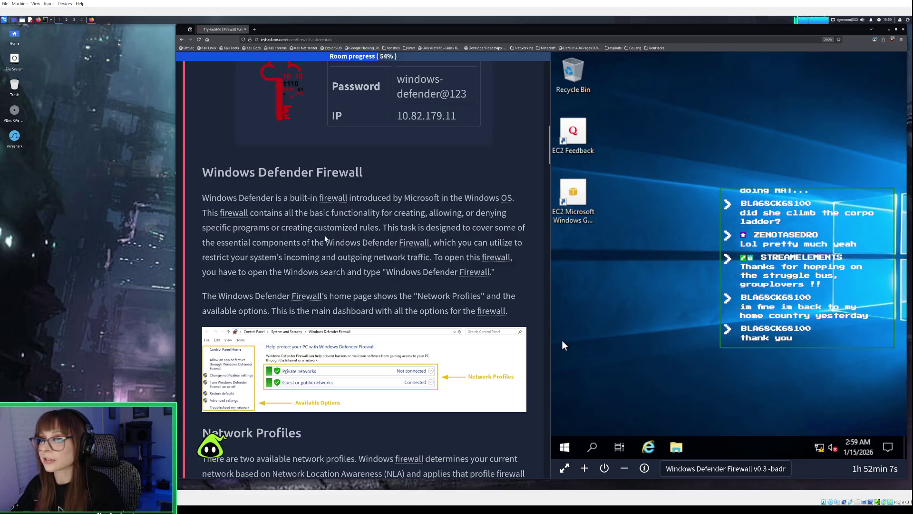
{"action": "scroll", "coordinate": [359, 251], "scroll_direction": "down", "scroll_amount": 1}
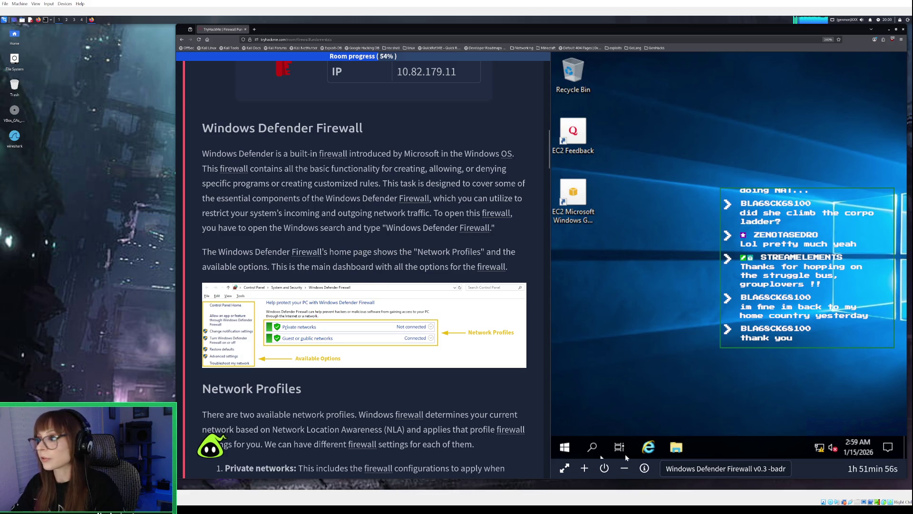
{"action": "left_click", "coordinate": [599, 447]}
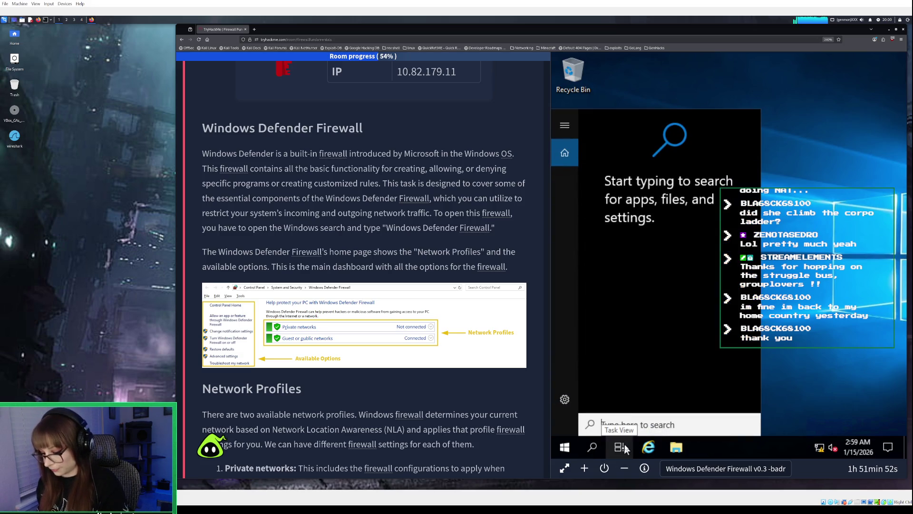
- Search 'wefender' on the VM and launch Windows Defender Firewall with Advanced Security
{"action": "type", "text": "w"}
{"action": "type", "text": "efender"}
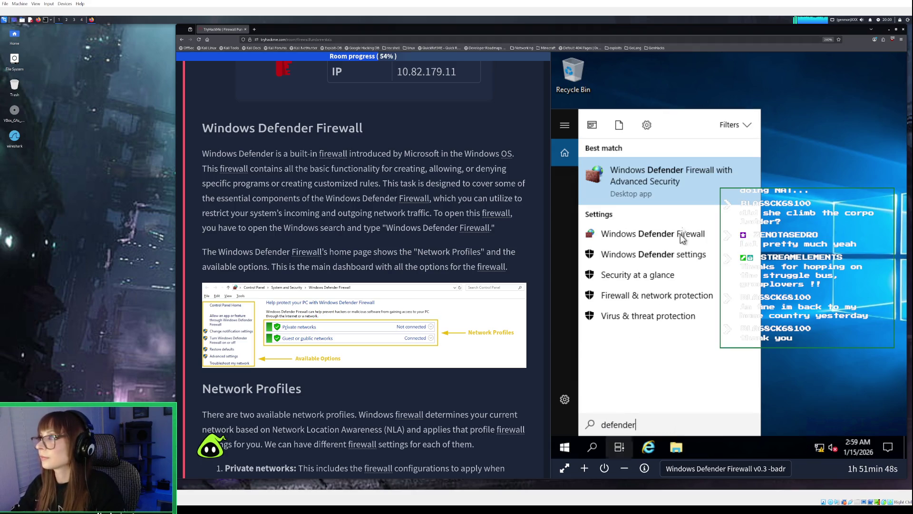
{"action": "left_click", "coordinate": [668, 185]}
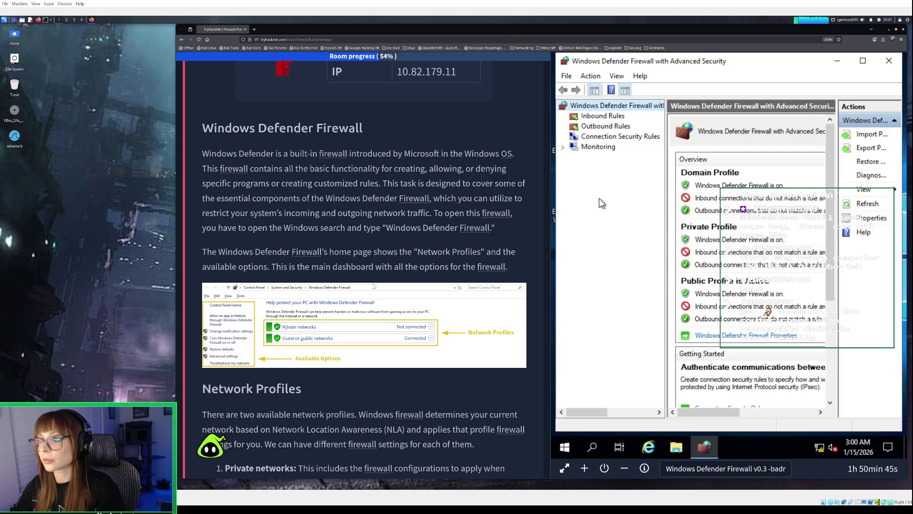
{"action": "scroll", "coordinate": [374, 285], "scroll_direction": "down", "scroll_amount": 2}
{"action": "scroll", "coordinate": [373, 285], "scroll_direction": "down", "scroll_amount": 2}
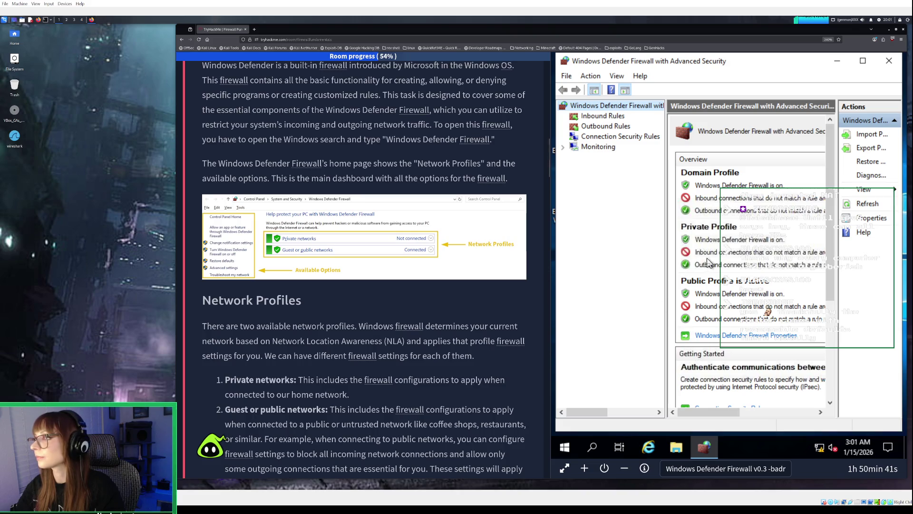
{"action": "scroll", "coordinate": [708, 262], "scroll_direction": "down", "scroll_amount": 6}
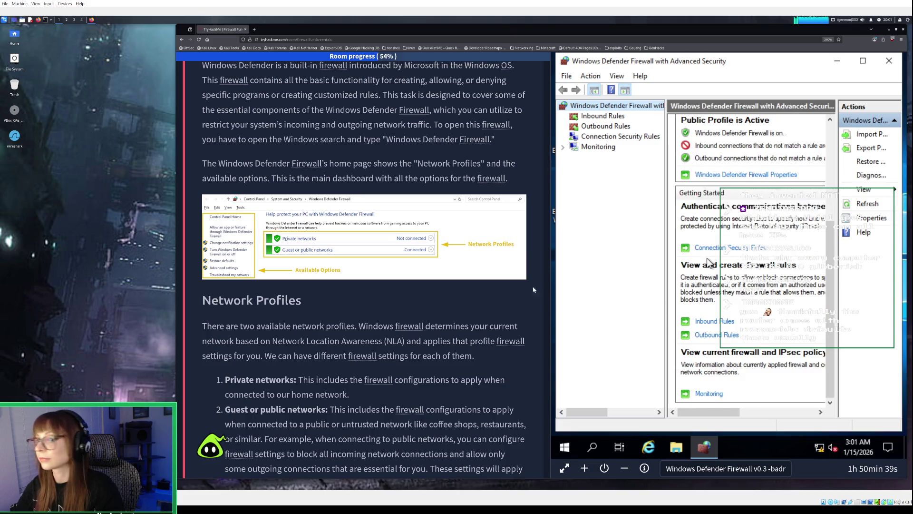
{"action": "scroll", "coordinate": [401, 336], "scroll_direction": "down", "scroll_amount": 4}
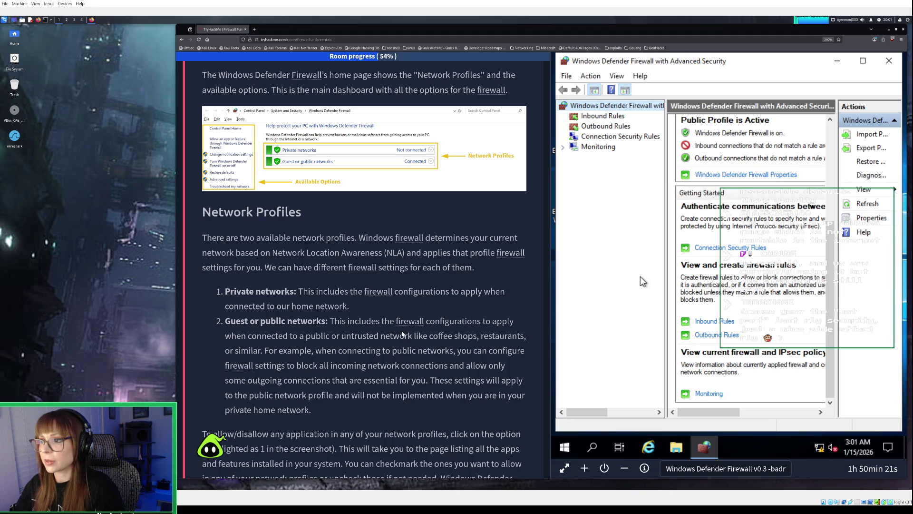
{"action": "scroll", "coordinate": [402, 334], "scroll_direction": "down", "scroll_amount": 2}
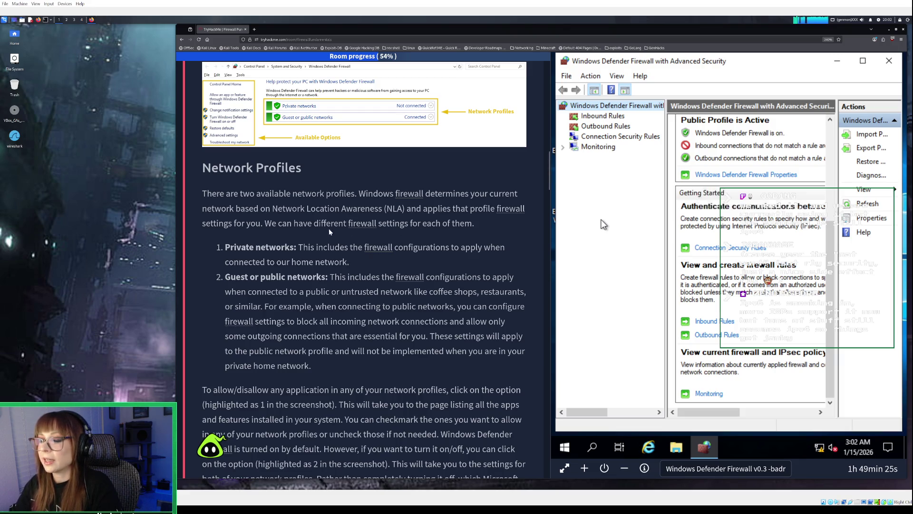
{"action": "scroll", "coordinate": [395, 224], "scroll_direction": "down", "scroll_amount": 1}
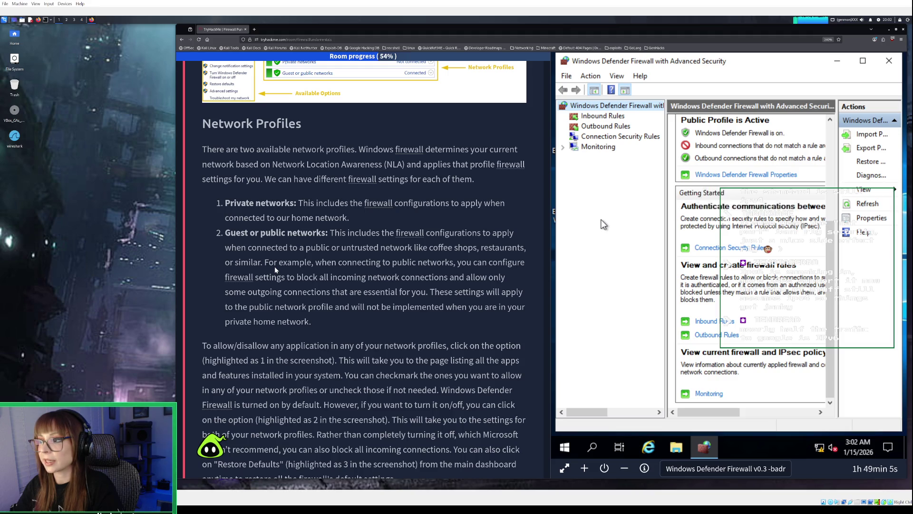
{"action": "scroll", "coordinate": [275, 267], "scroll_direction": "down", "scroll_amount": 2}
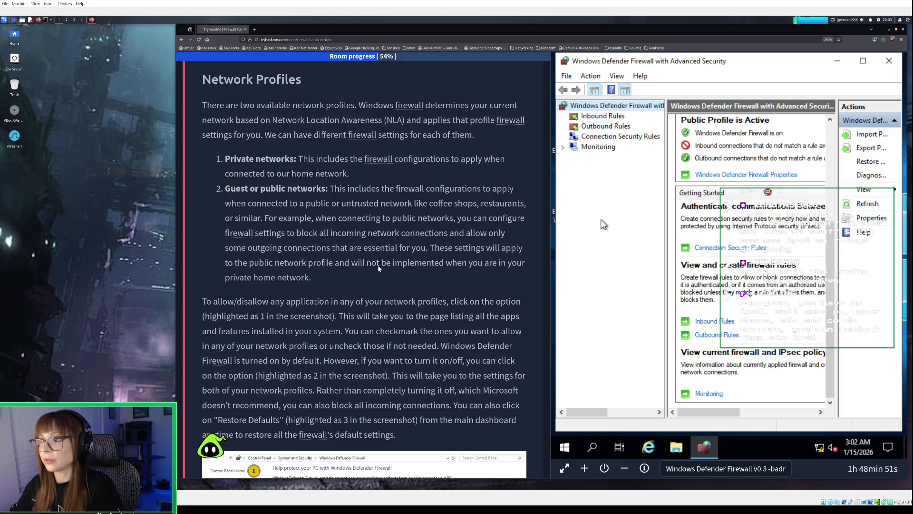
{"action": "scroll", "coordinate": [378, 265], "scroll_direction": "down", "scroll_amount": 3}
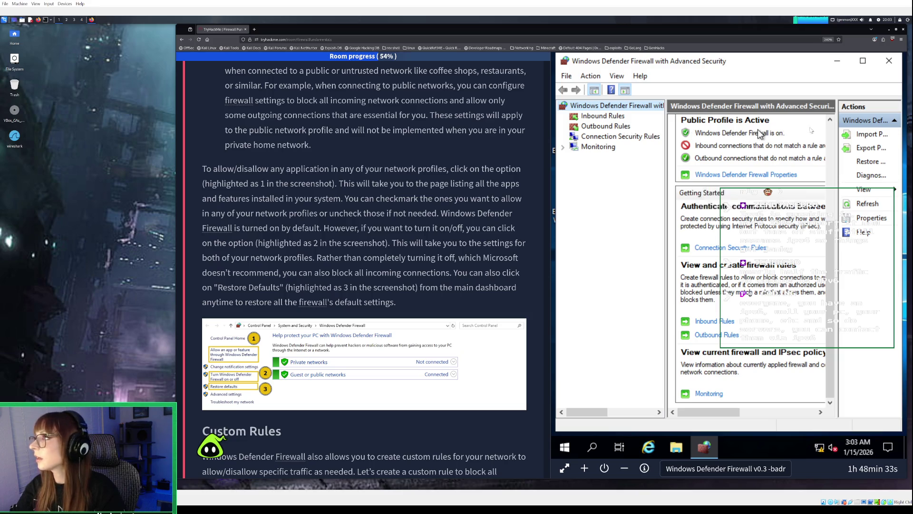
{"action": "scroll", "coordinate": [459, 205], "scroll_direction": "up", "scroll_amount": 3}
{"action": "scroll", "coordinate": [458, 205], "scroll_direction": "up", "scroll_amount": 2}
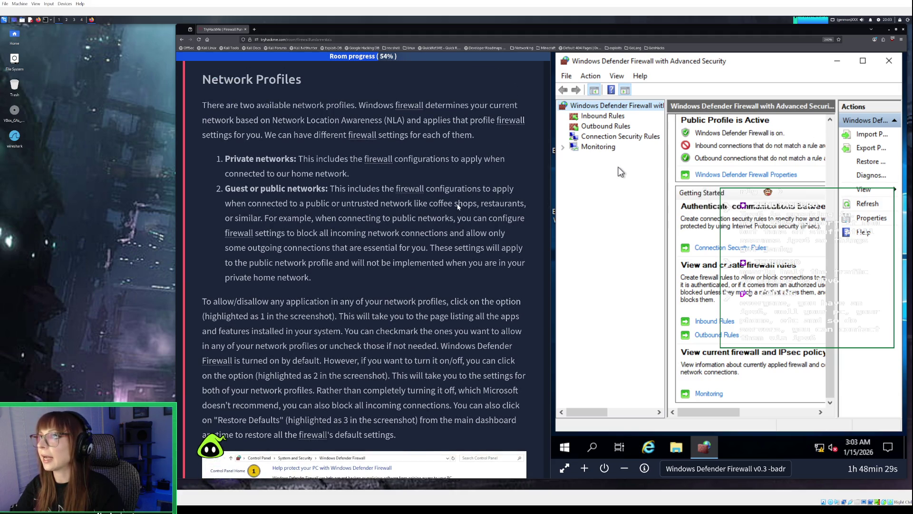
{"action": "scroll", "coordinate": [459, 205], "scroll_direction": "down", "scroll_amount": 2}
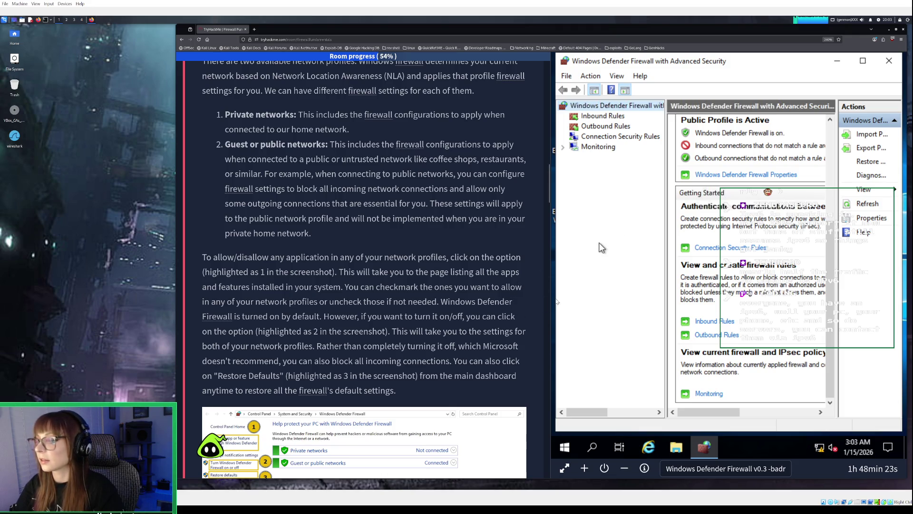
{"action": "scroll", "coordinate": [465, 389], "scroll_direction": "down", "scroll_amount": 2}
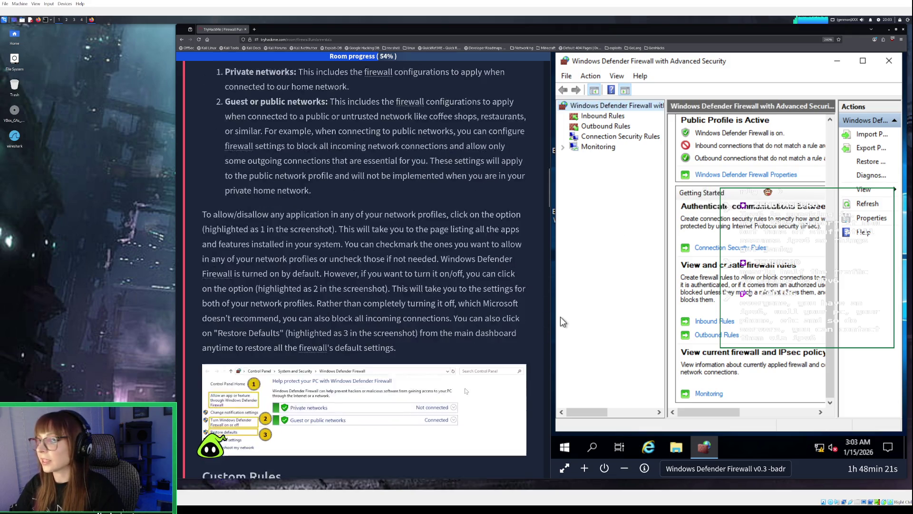
{"action": "scroll", "coordinate": [466, 389], "scroll_direction": "down", "scroll_amount": 2}
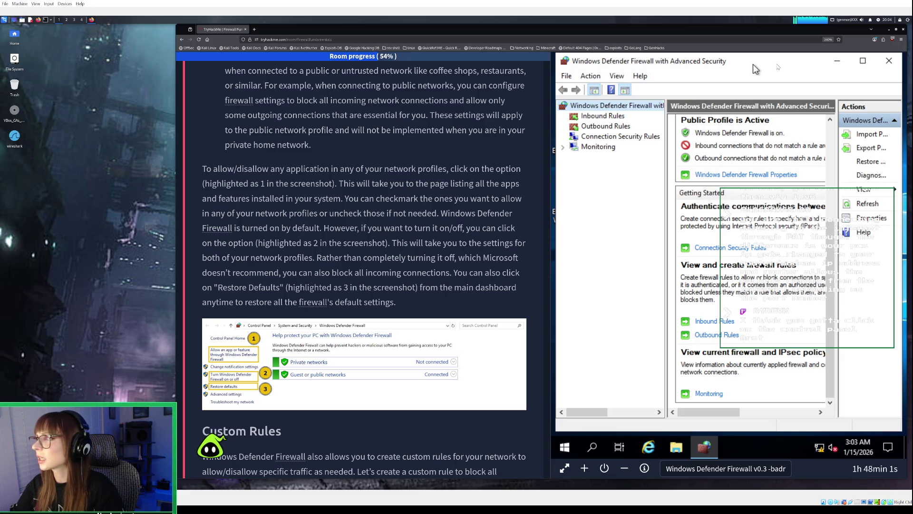
{"action": "left_click", "coordinate": [597, 446]}
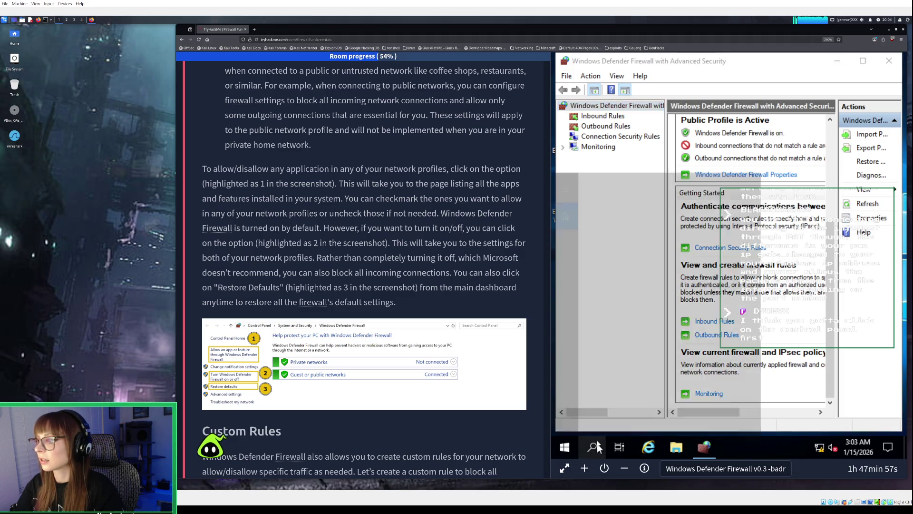
- Search 'windows defender firewall', open the standard firewall panel, and close the Advanced Security console
{"action": "type", "text": "windows d"}
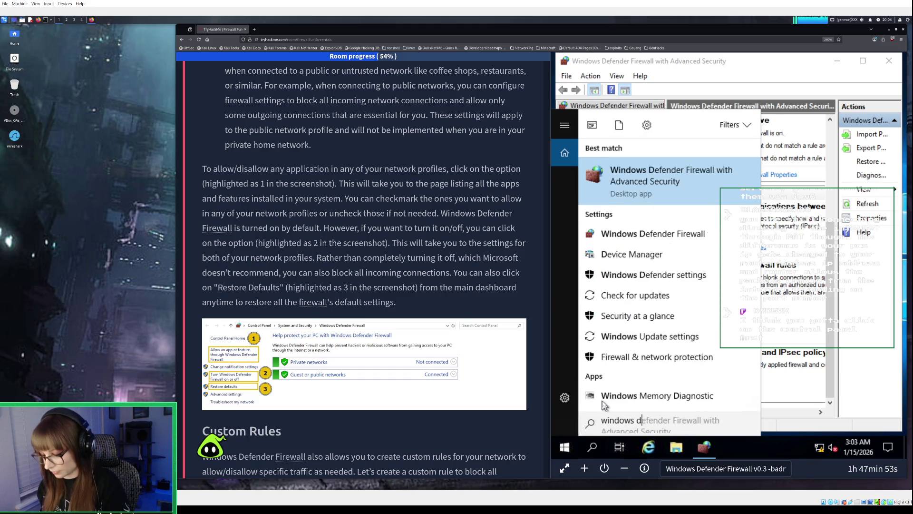
{"action": "type", "text": "er"}
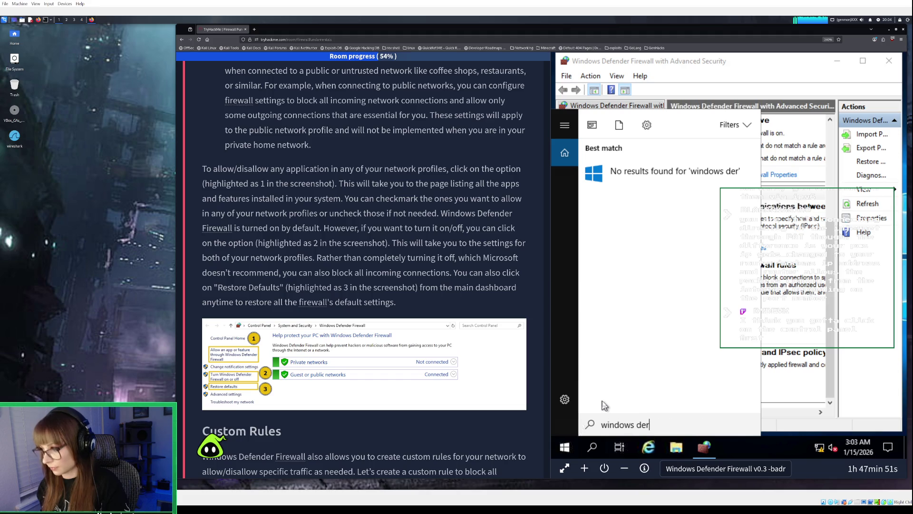
{"action": "key", "text": "BackSpace"}
{"action": "type", "text": "fender "}
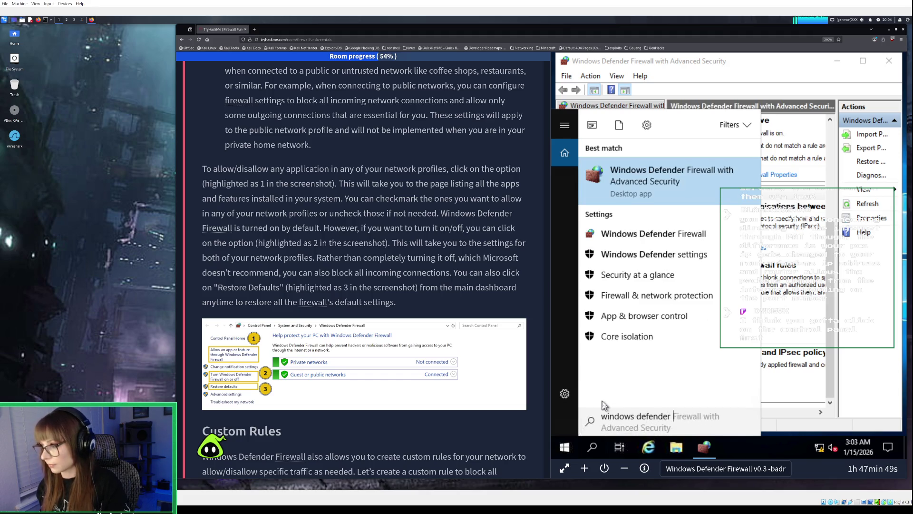
{"action": "type", "text": "firewall"}
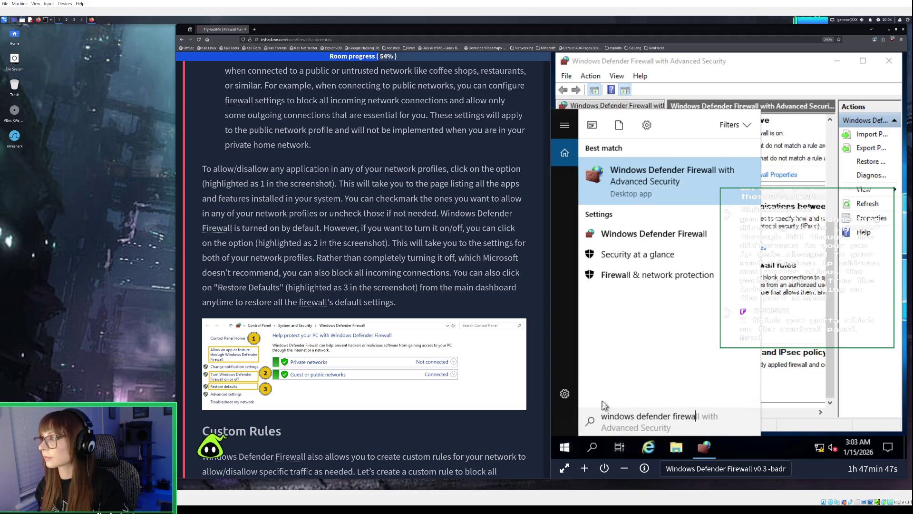
{"action": "left_click", "coordinate": [649, 232]}
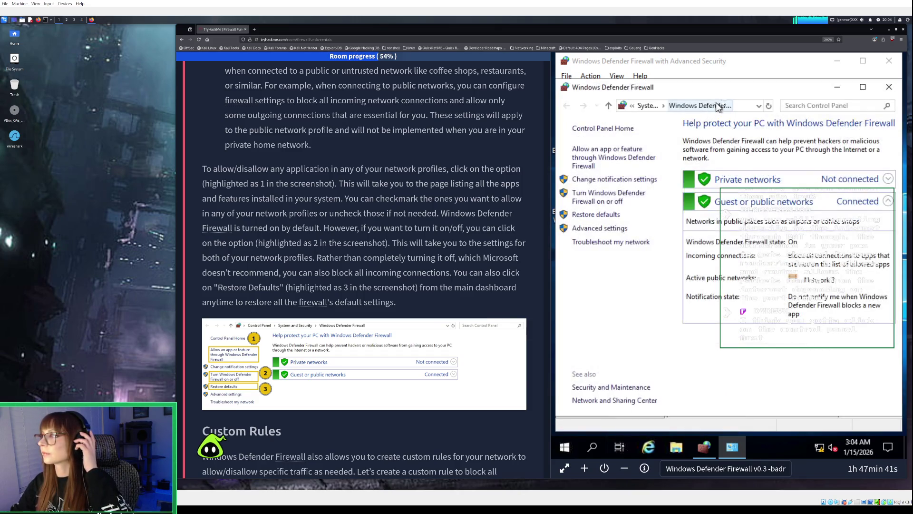
{"action": "left_click", "coordinate": [887, 64]}
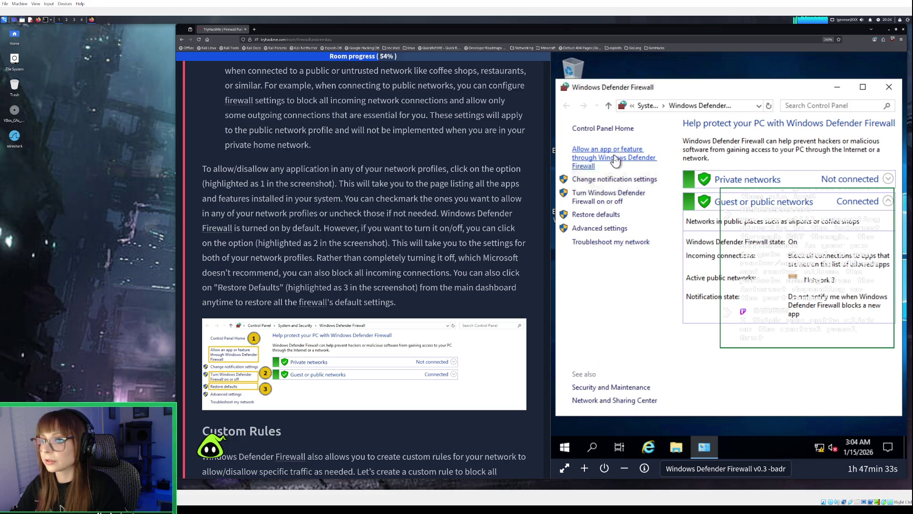
- Review the allowed-apps list, then open the firewall's private and public network on/off settings
{"action": "left_click", "coordinate": [615, 159]}
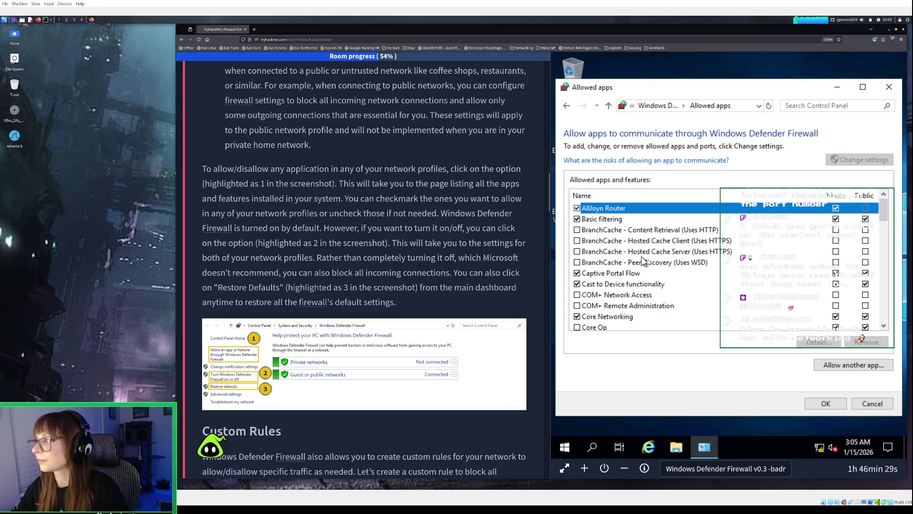
{"action": "scroll", "coordinate": [650, 263], "scroll_direction": "down", "scroll_amount": 4}
{"action": "scroll", "coordinate": [650, 263], "scroll_direction": "down", "scroll_amount": 5}
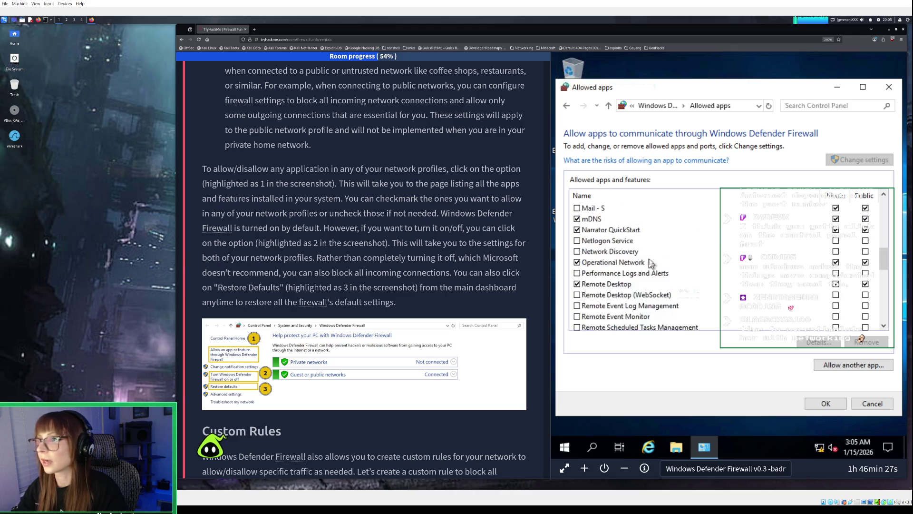
{"action": "scroll", "coordinate": [652, 264], "scroll_direction": "up", "scroll_amount": 8}
{"action": "scroll", "coordinate": [652, 264], "scroll_direction": "up", "scroll_amount": 2}
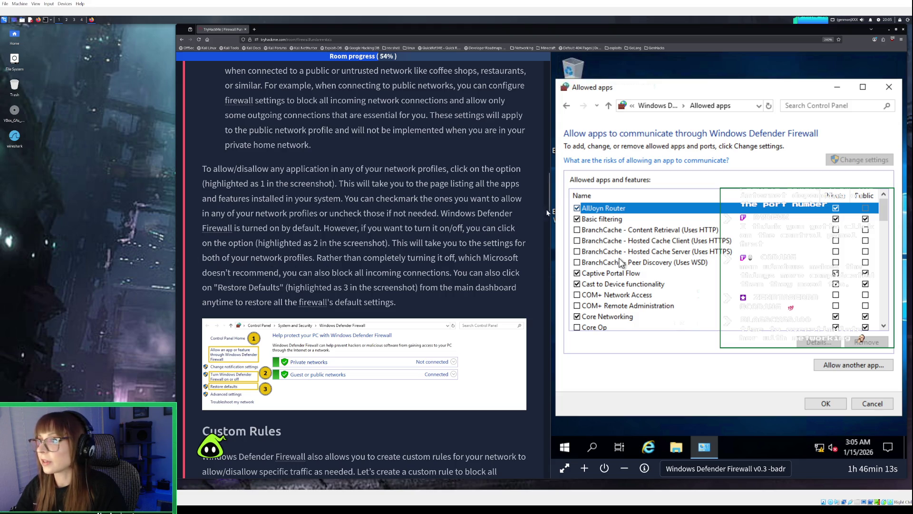
{"action": "left_click", "coordinate": [569, 107]}
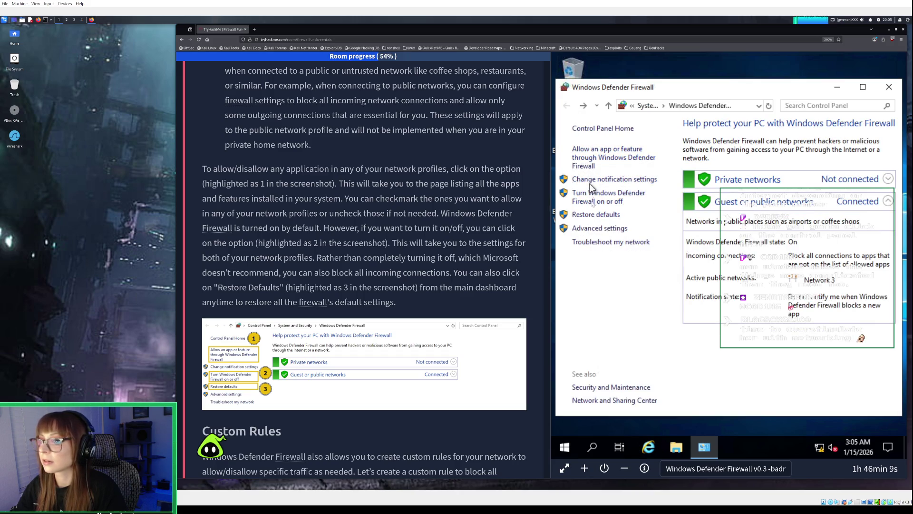
{"action": "left_click", "coordinate": [592, 202]}
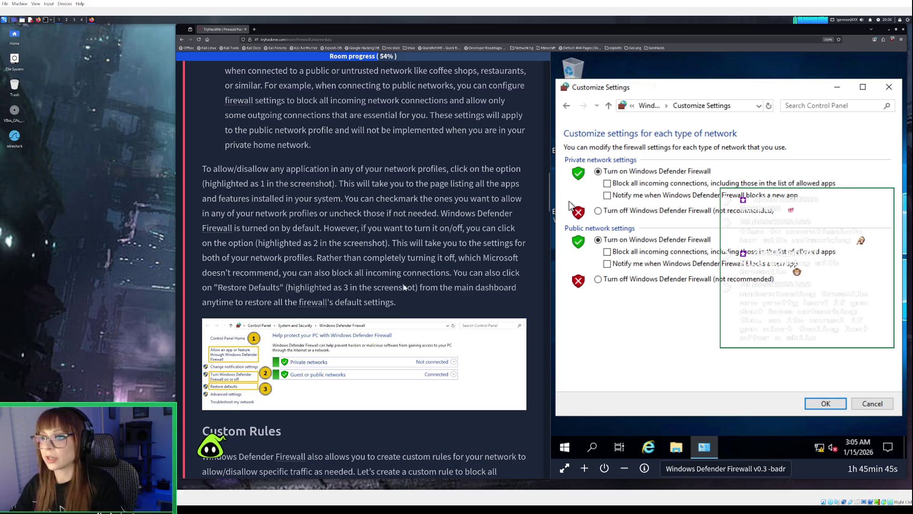
{"action": "left_click", "coordinate": [565, 102]}
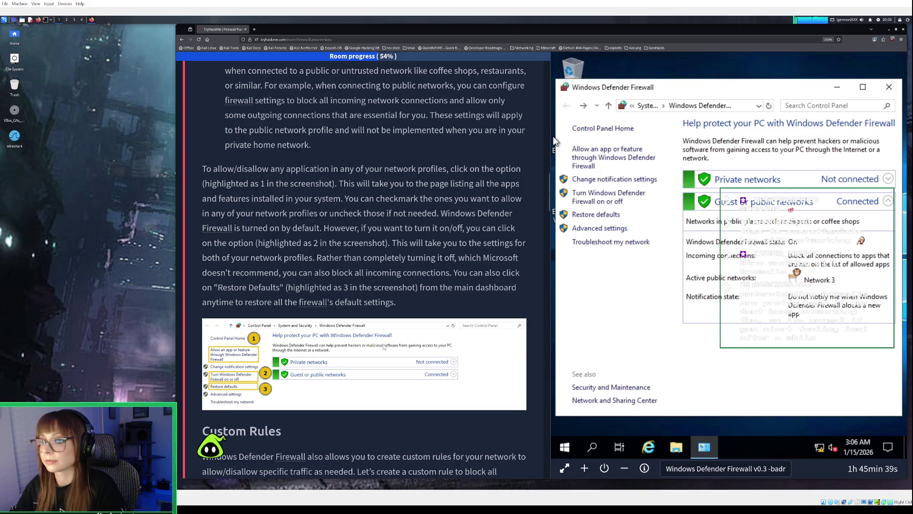
- Scroll the room page to the Custom Rules test-site instruction, then minimize the firewall window
{"action": "scroll", "coordinate": [383, 345], "scroll_direction": "down", "scroll_amount": 5}
{"action": "scroll", "coordinate": [385, 345], "scroll_direction": "down", "scroll_amount": 1}
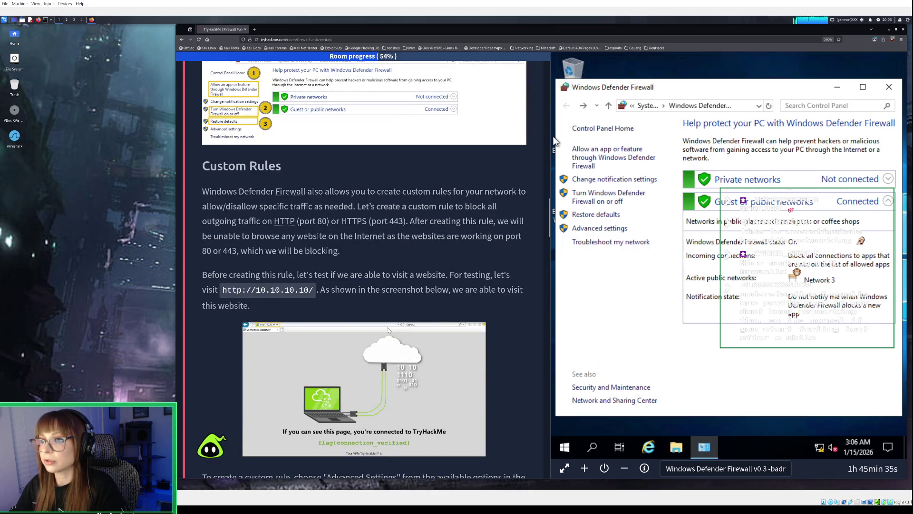
{"action": "scroll", "coordinate": [388, 330], "scroll_direction": "down", "scroll_amount": 1}
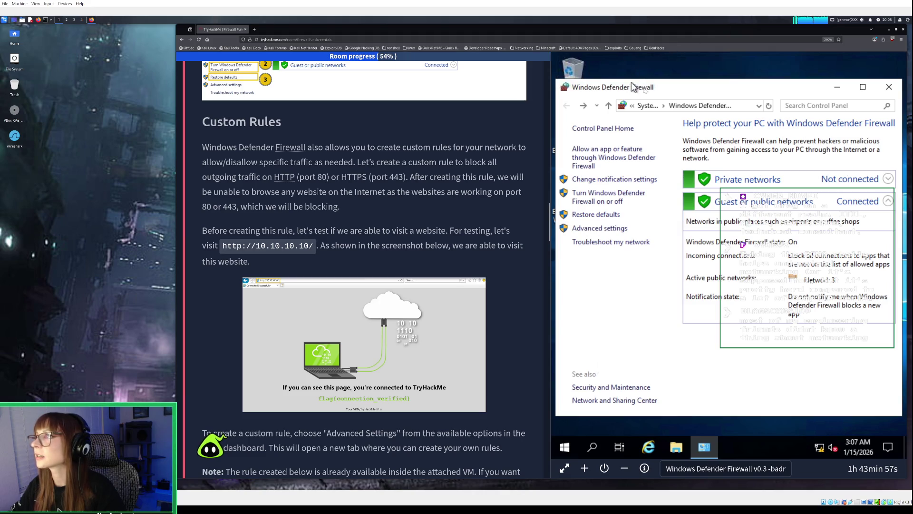
{"action": "left_click", "coordinate": [837, 87]}
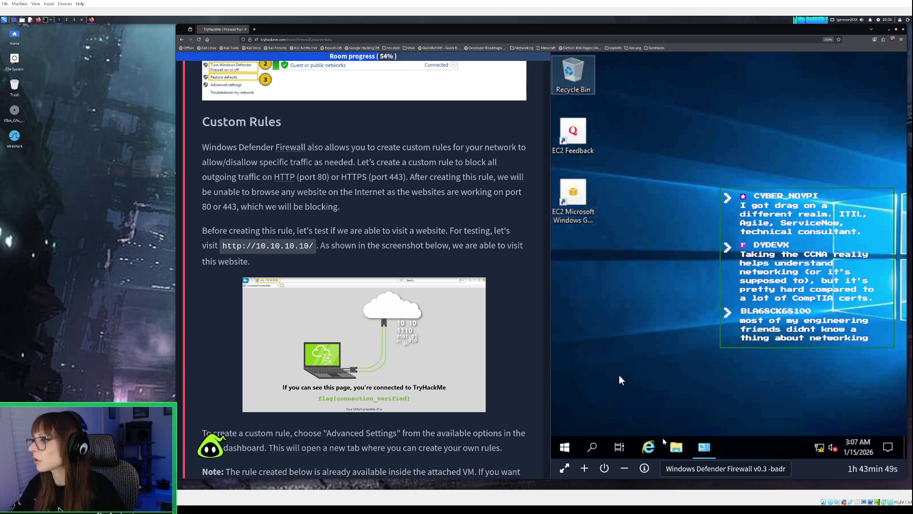
- Load 10.10.10.10 in Internet Explorer, see Can't reach this page, and return to the firewall window
{"action": "left_click", "coordinate": [657, 449]}
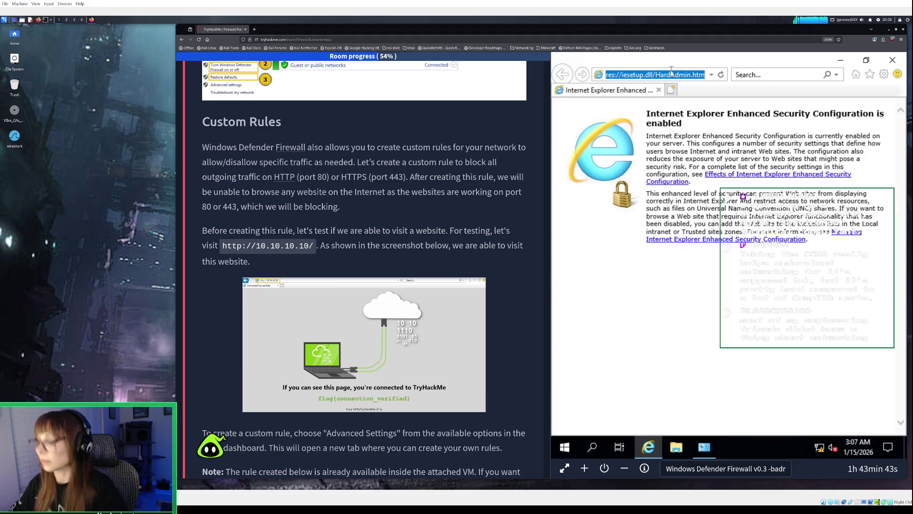
{"action": "type", "text": "10.10"}
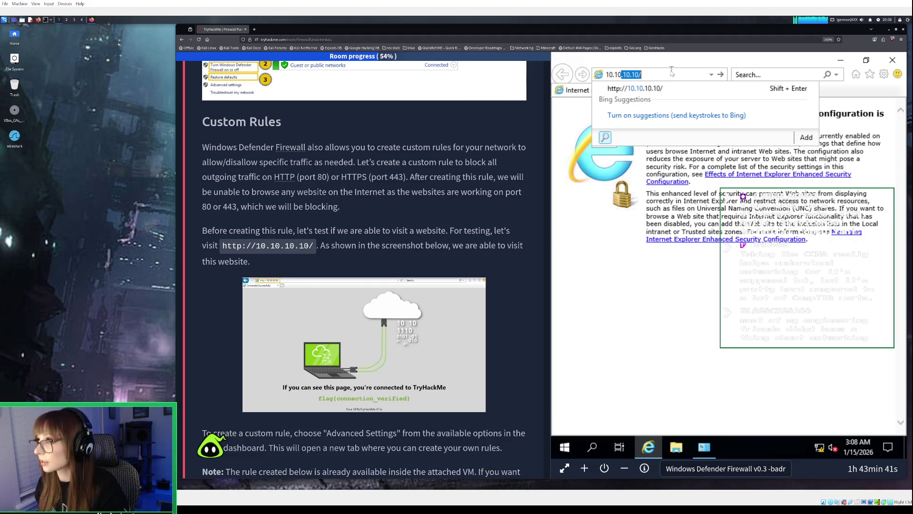
{"action": "key", "text": "Return"}
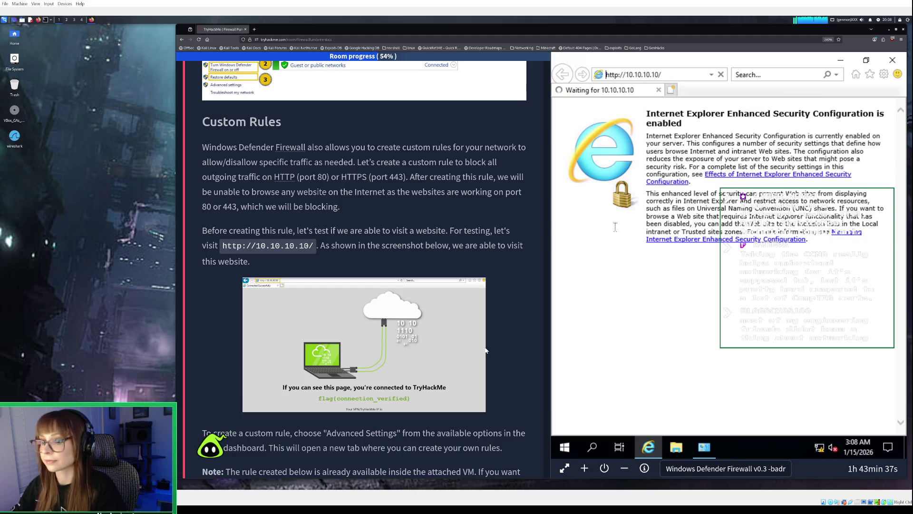
{"action": "scroll", "coordinate": [486, 351], "scroll_direction": "down", "scroll_amount": 3}
{"action": "scroll", "coordinate": [486, 351], "scroll_direction": "down", "scroll_amount": 3}
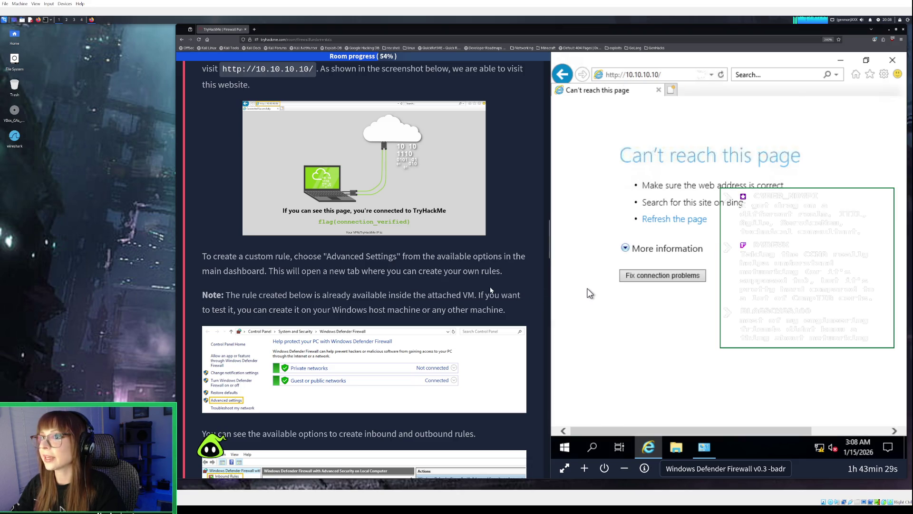
{"action": "scroll", "coordinate": [530, 281], "scroll_direction": "up", "scroll_amount": 3}
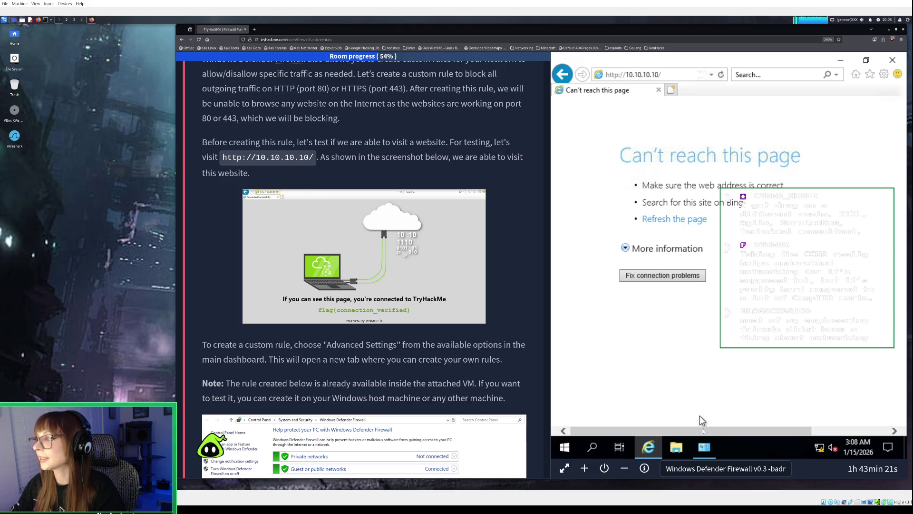
{"action": "left_click", "coordinate": [705, 447]}
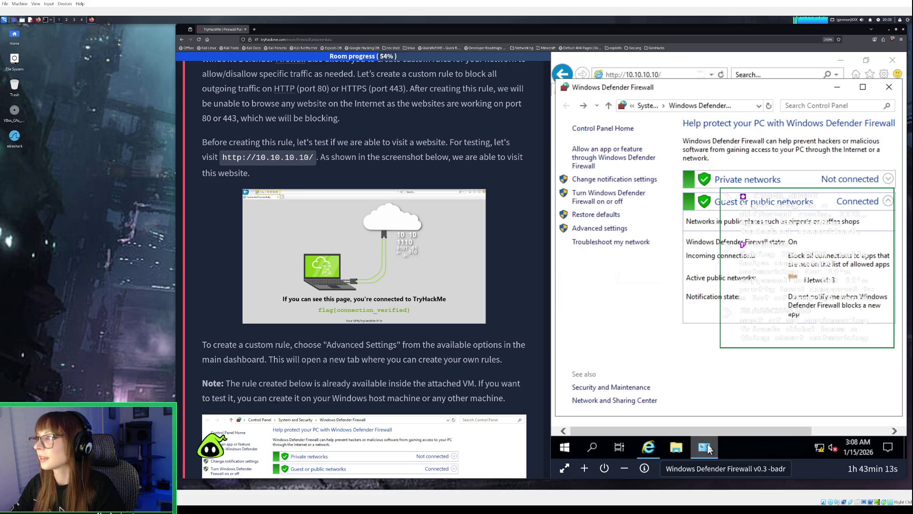
{"action": "scroll", "coordinate": [466, 355], "scroll_direction": "up", "scroll_amount": 3}
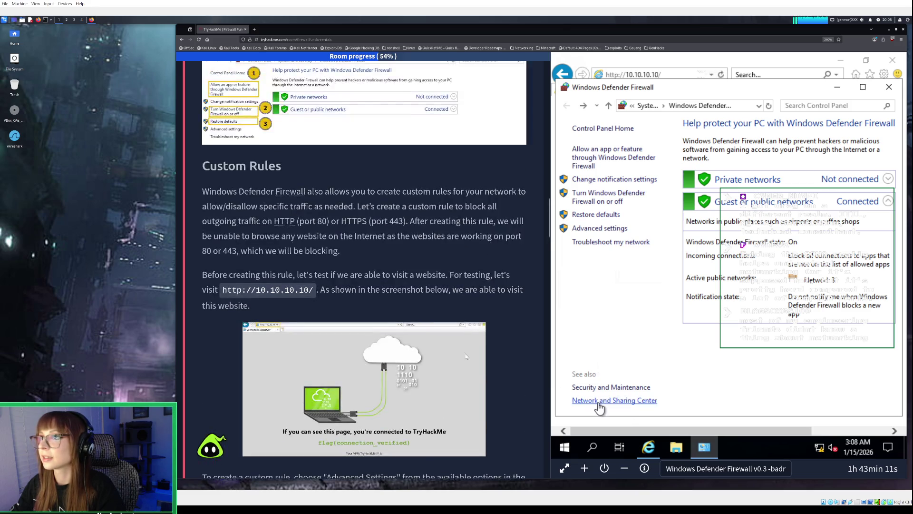
{"action": "scroll", "coordinate": [466, 356], "scroll_direction": "up", "scroll_amount": 3}
{"action": "scroll", "coordinate": [466, 355], "scroll_direction": "down", "scroll_amount": 3}
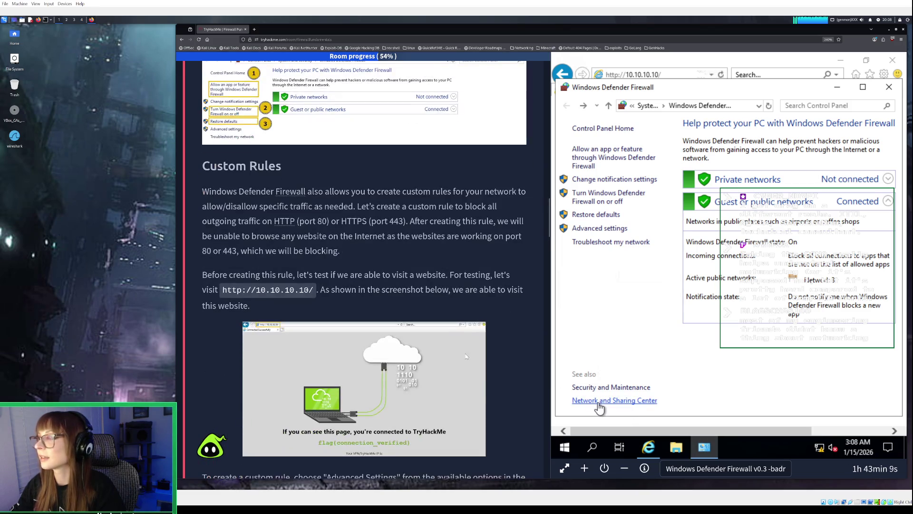
{"action": "scroll", "coordinate": [466, 356], "scroll_direction": "down", "scroll_amount": 1}
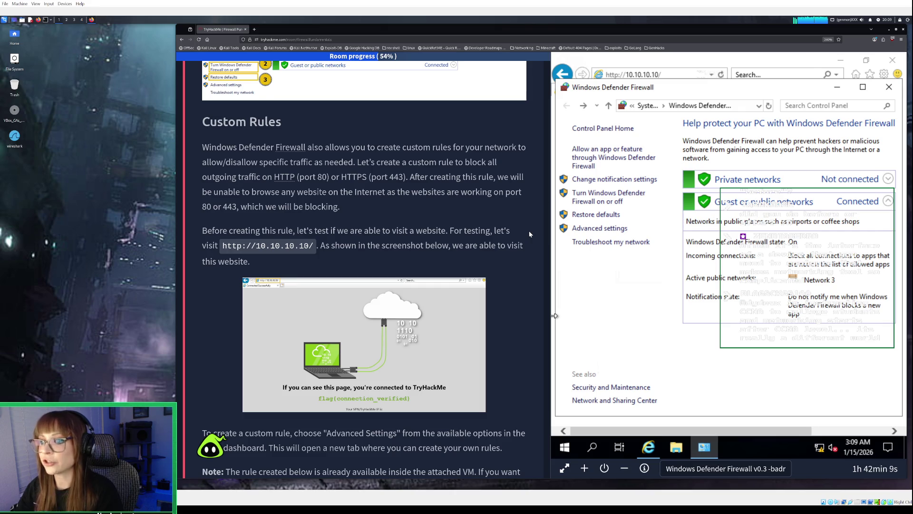
- Bring Internet Explorer's Can't reach this page result for 10.10.10.10 in front of the firewall window
{"action": "scroll", "coordinate": [529, 234], "scroll_direction": "down", "scroll_amount": 2}
{"action": "scroll", "coordinate": [529, 234], "scroll_direction": "down", "scroll_amount": 2}
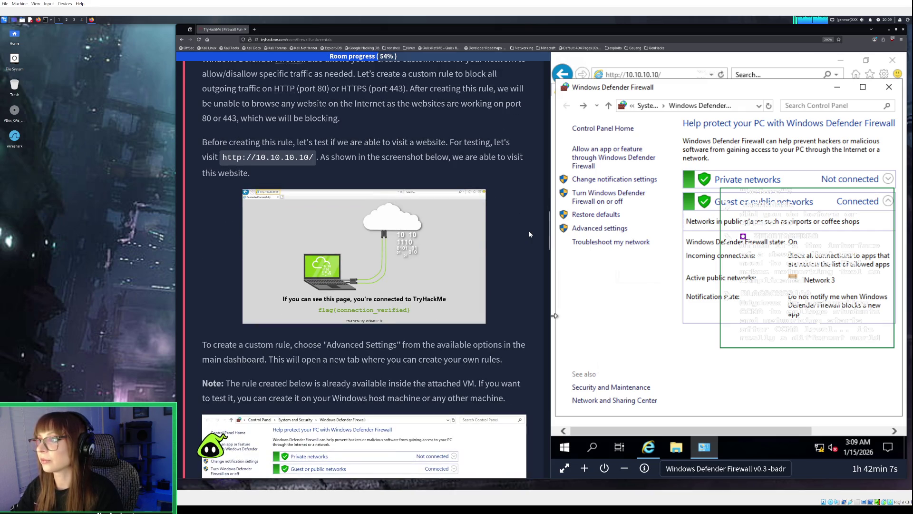
{"action": "left_click", "coordinate": [729, 63]}
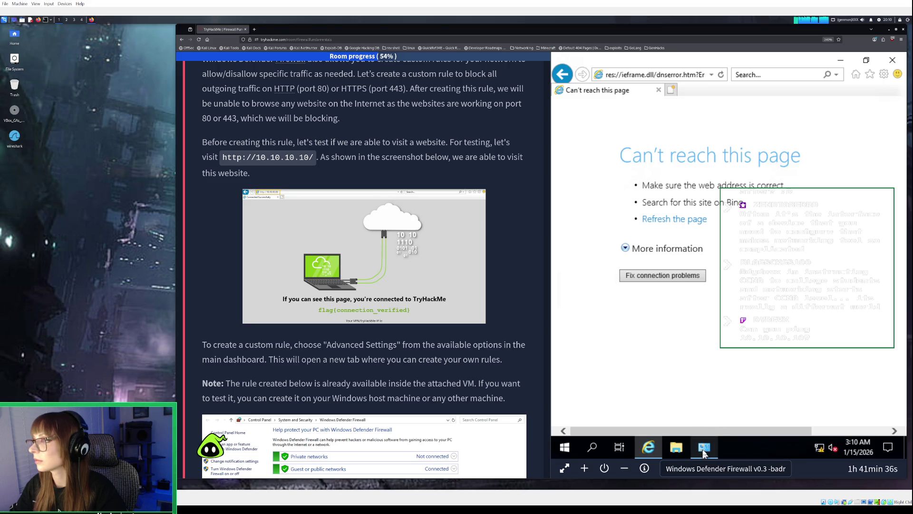
{"action": "mouse_move", "coordinate": [704, 452]}
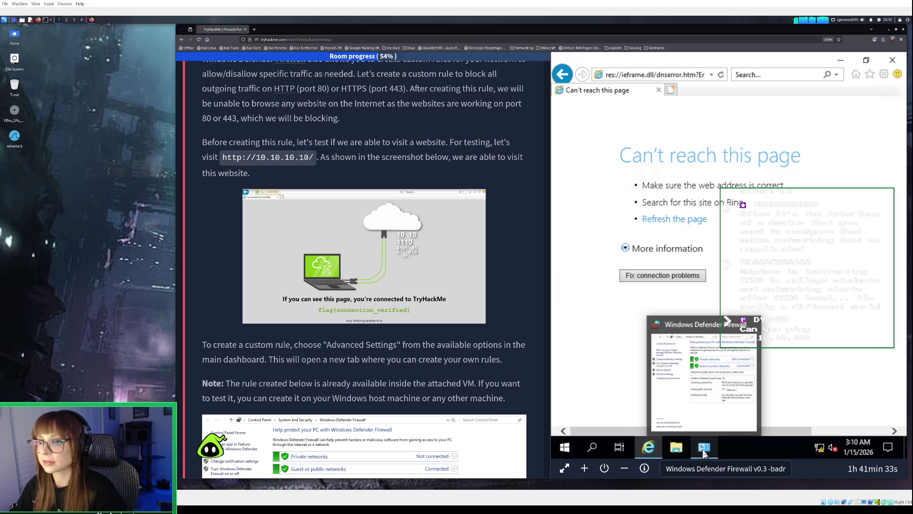
- Review the firewall's Advanced settings profile overview, then minimize all windows to a bare desktop
{"action": "left_click", "coordinate": [704, 450]}
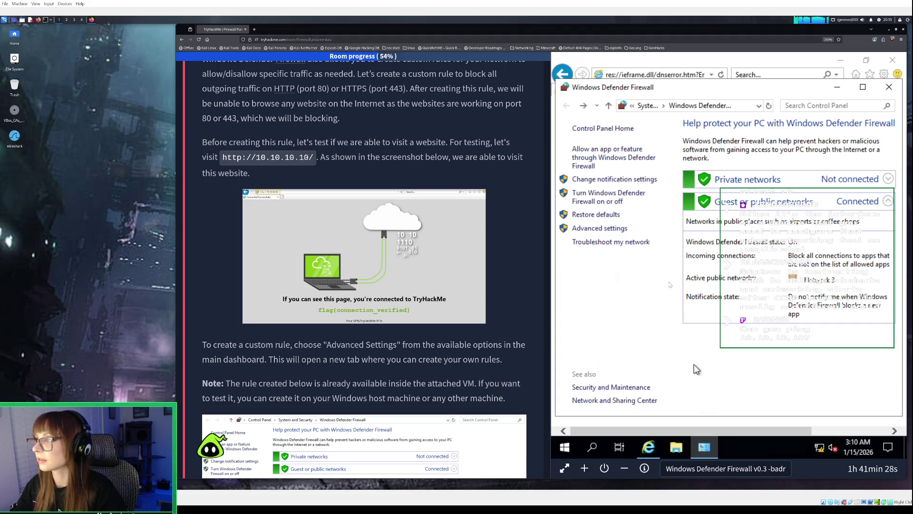
{"action": "left_click", "coordinate": [620, 229]}
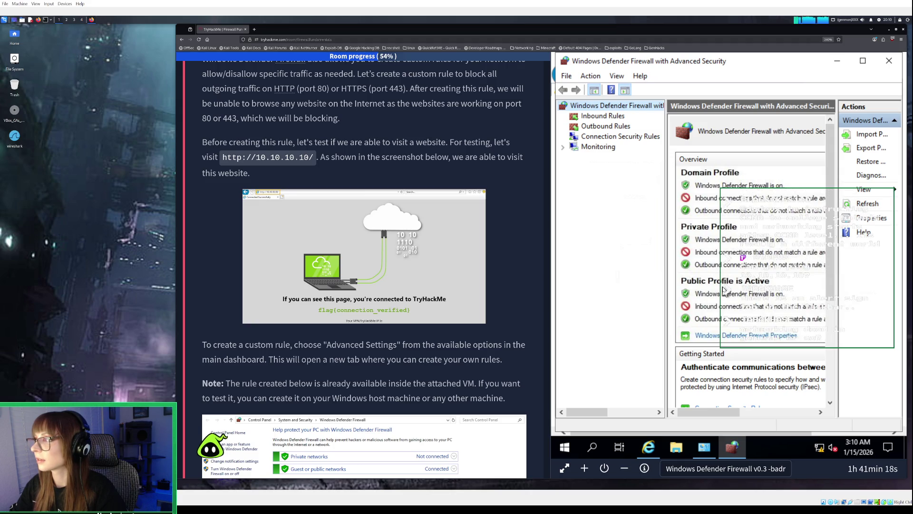
{"action": "scroll", "coordinate": [723, 290], "scroll_direction": "down", "scroll_amount": 5}
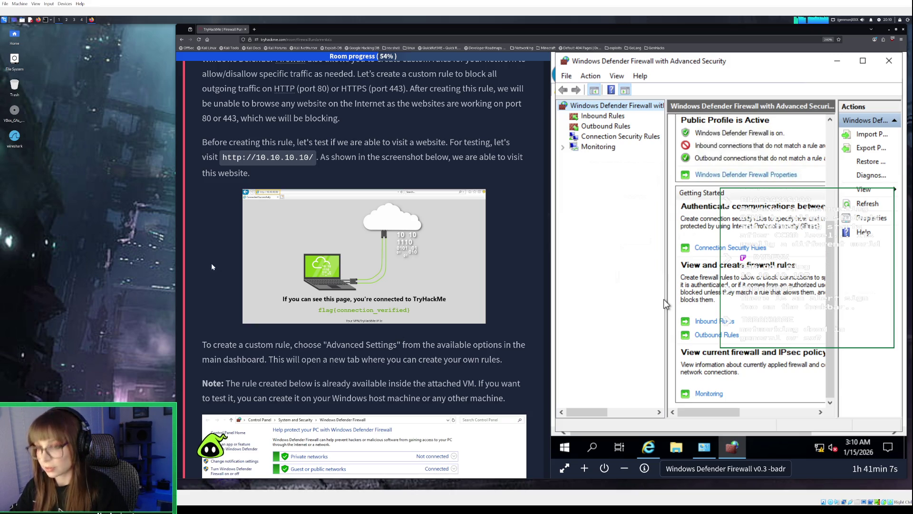
{"action": "left_click", "coordinate": [838, 65]}
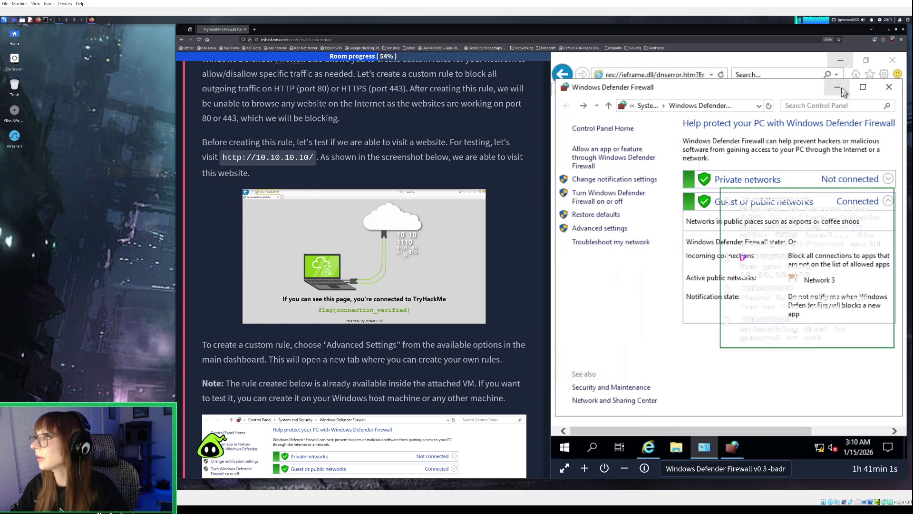
{"action": "left_click", "coordinate": [842, 62]}
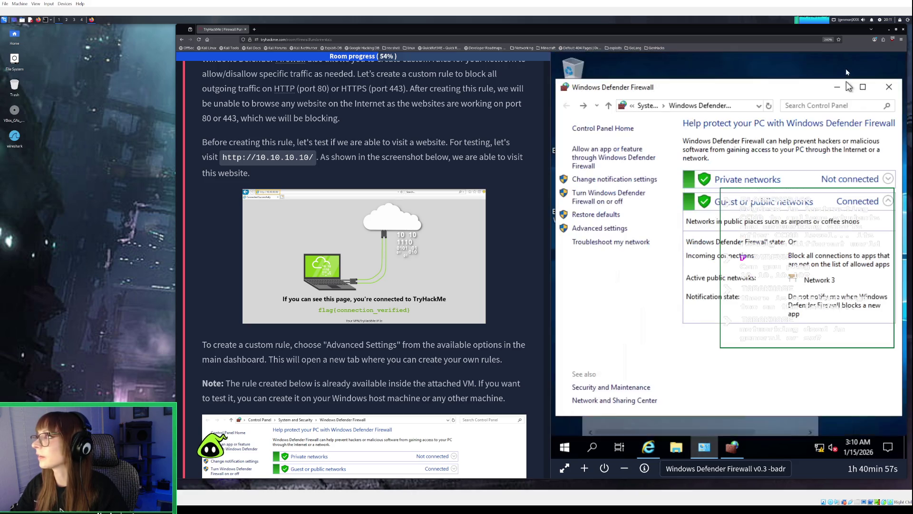
{"action": "left_click", "coordinate": [834, 90]}
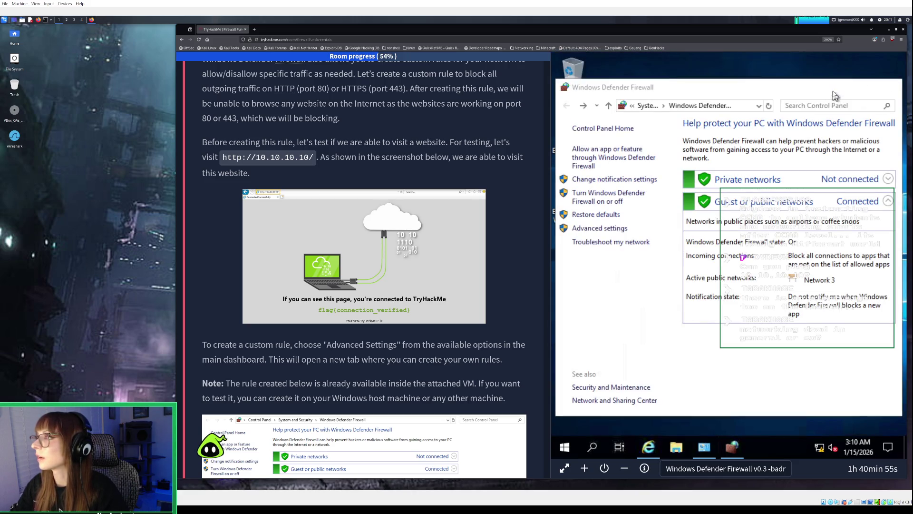
- Open Windows PowerShell via search and ping 10.10.10.10, with all four requests timing out
{"action": "left_click", "coordinate": [592, 447]}
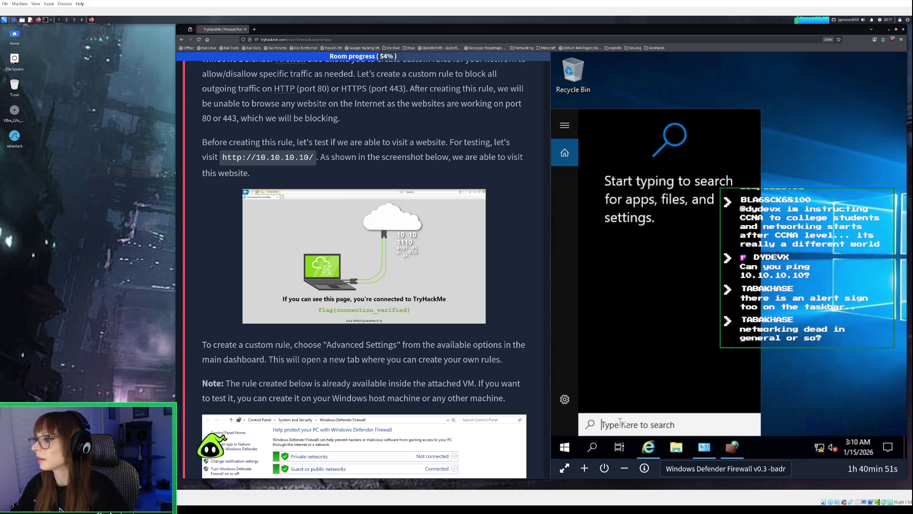
{"action": "type", "text": "power"}
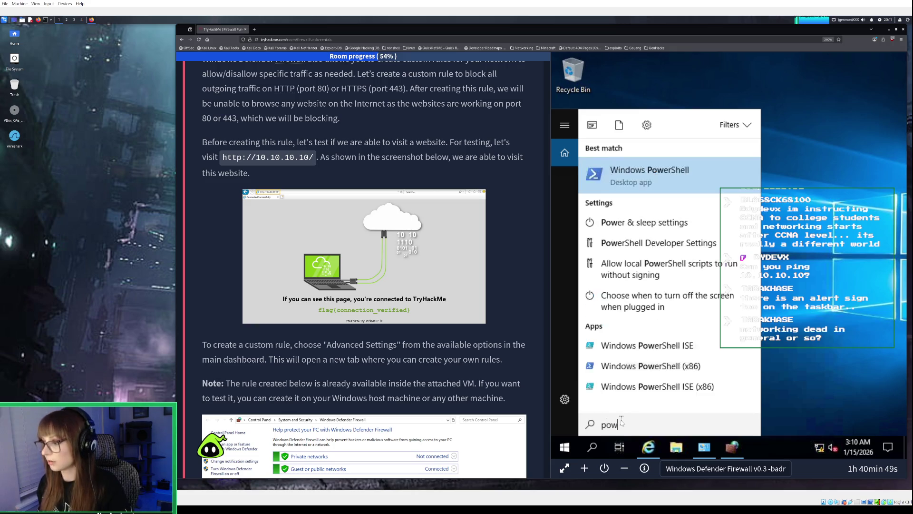
{"action": "left_click", "coordinate": [679, 179]}
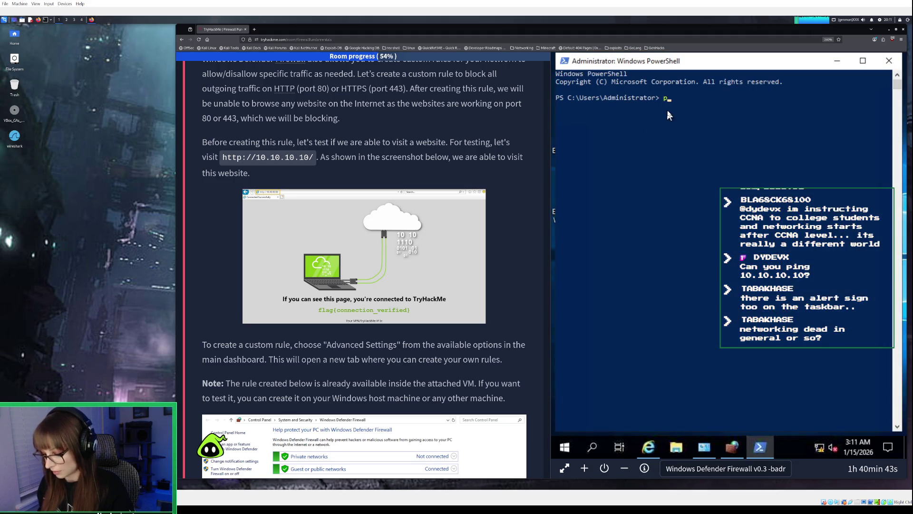
{"action": "type", "text": "ing 1"}
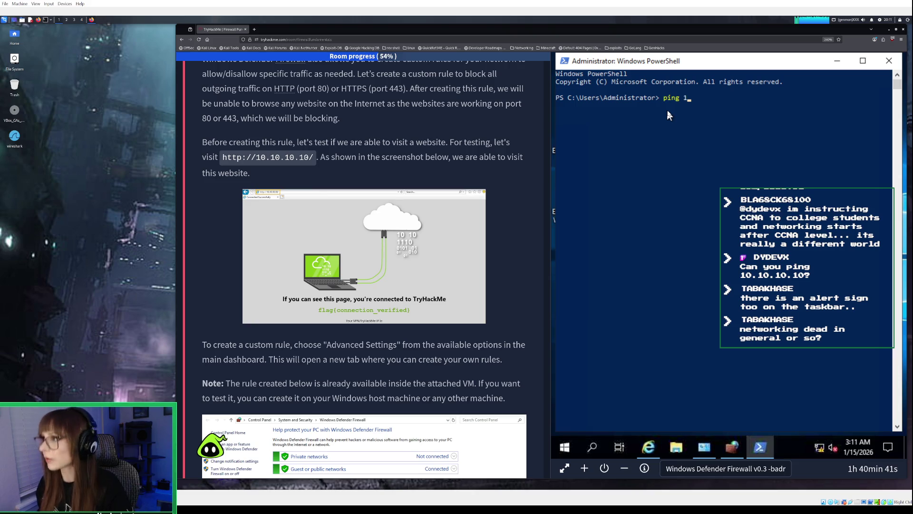
{"action": "type", "text": "0.10."}
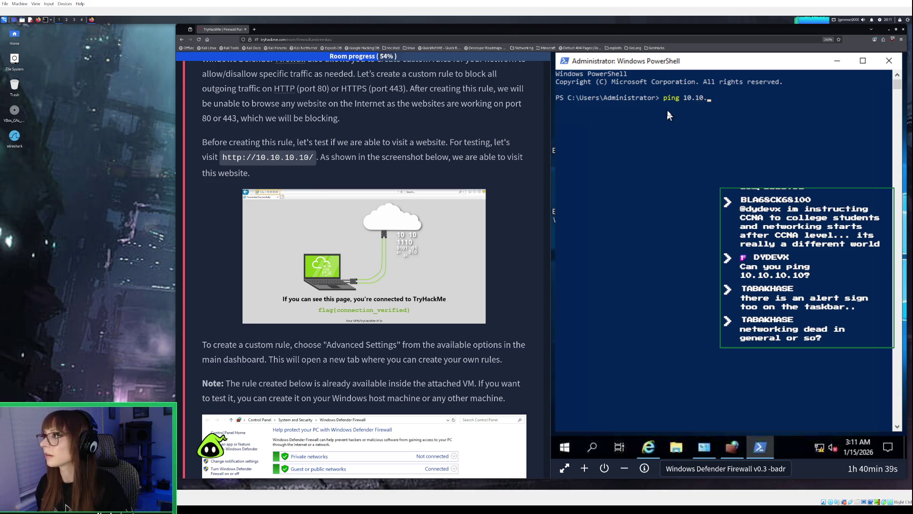
{"action": "type", "text": "10.1"}
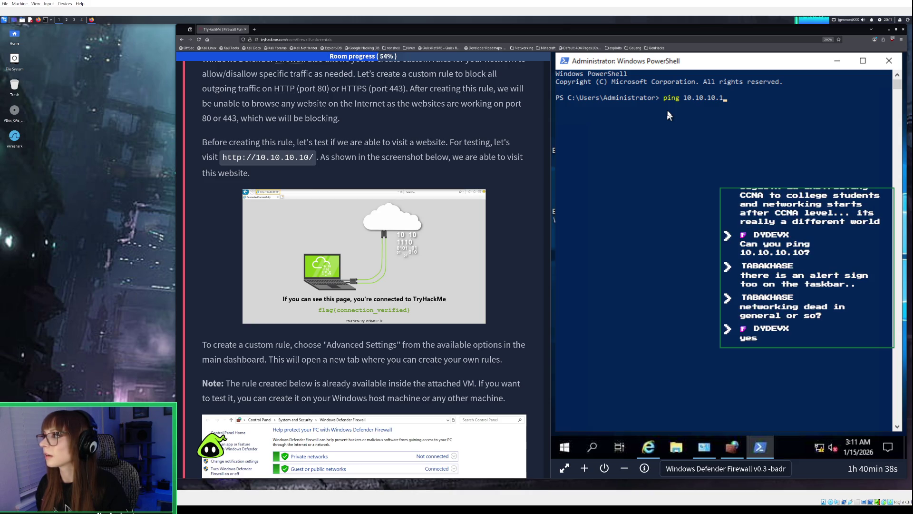
{"action": "type", "text": "00"}
{"action": "key", "text": "BackSpace"}
{"action": "key", "text": "Return"}
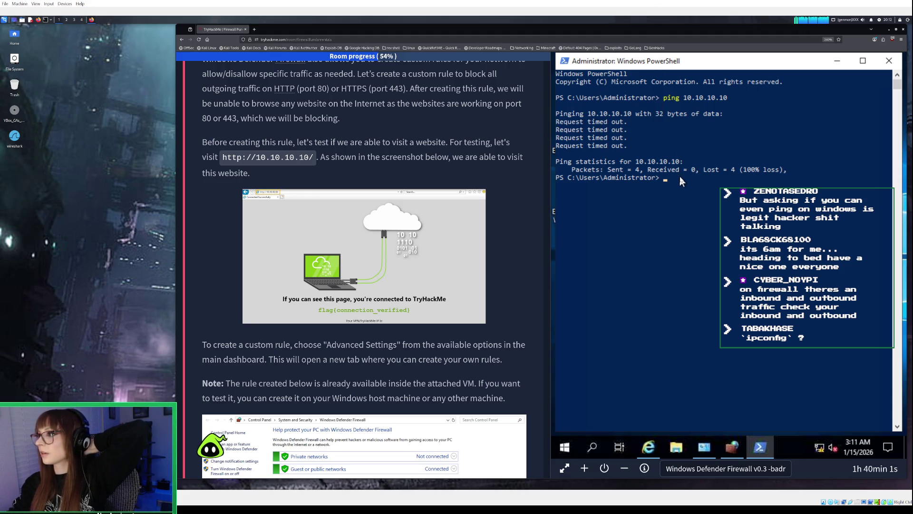
- Minimize PowerShell and bring the advanced firewall console back to the front
{"action": "left_click", "coordinate": [835, 60]}
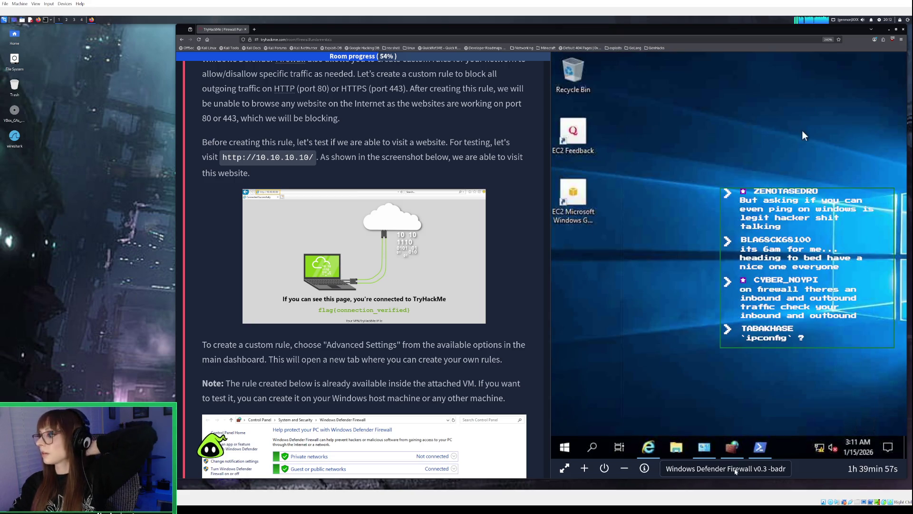
{"action": "left_click", "coordinate": [705, 448]}
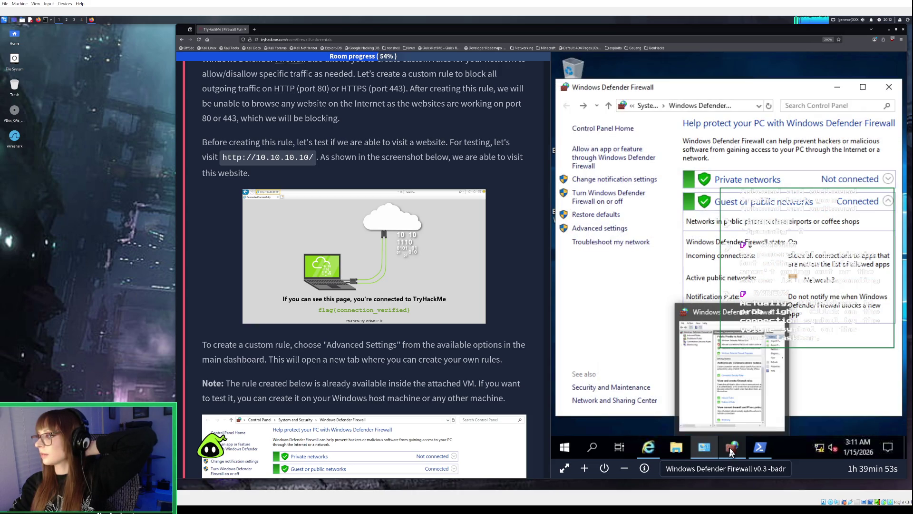
{"action": "left_click", "coordinate": [731, 449]}
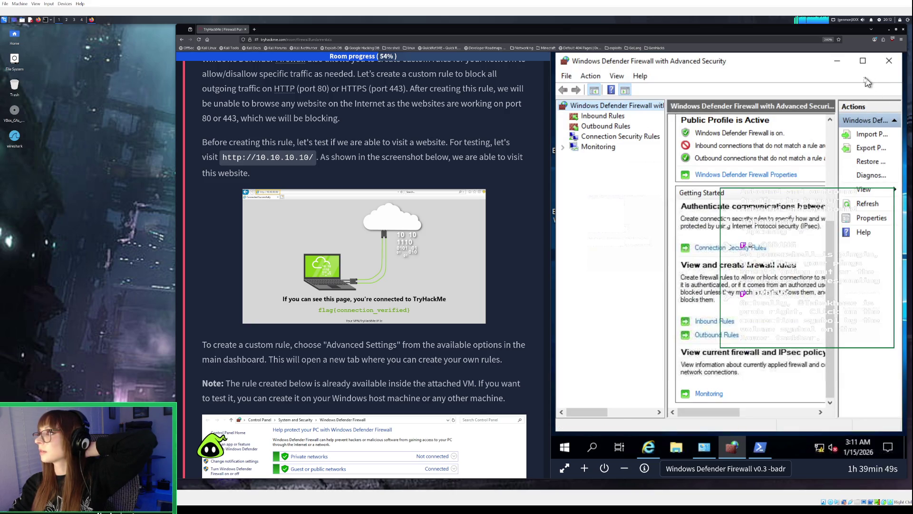
- View the Inbound Rules list, then scroll the Outbound Rules list back to the AllJoyn Router entries
{"action": "left_click", "coordinate": [621, 118]}
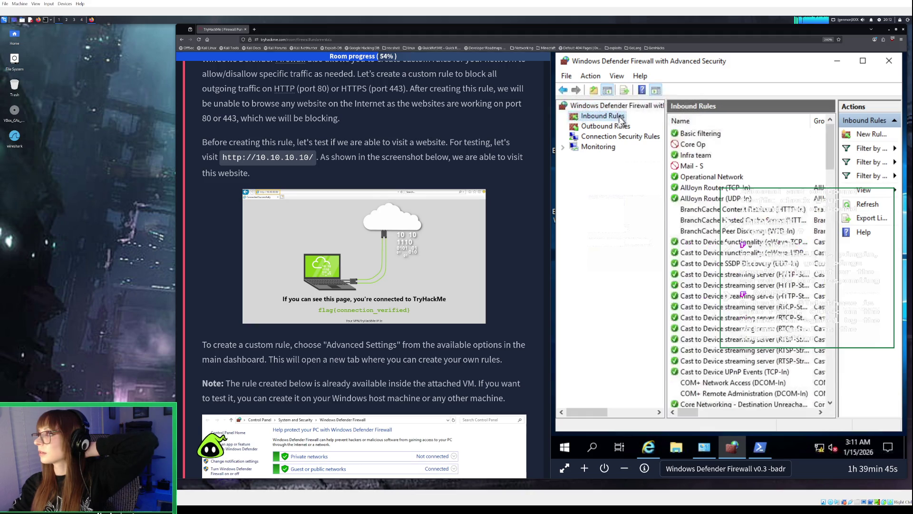
{"action": "left_click", "coordinate": [618, 126]}
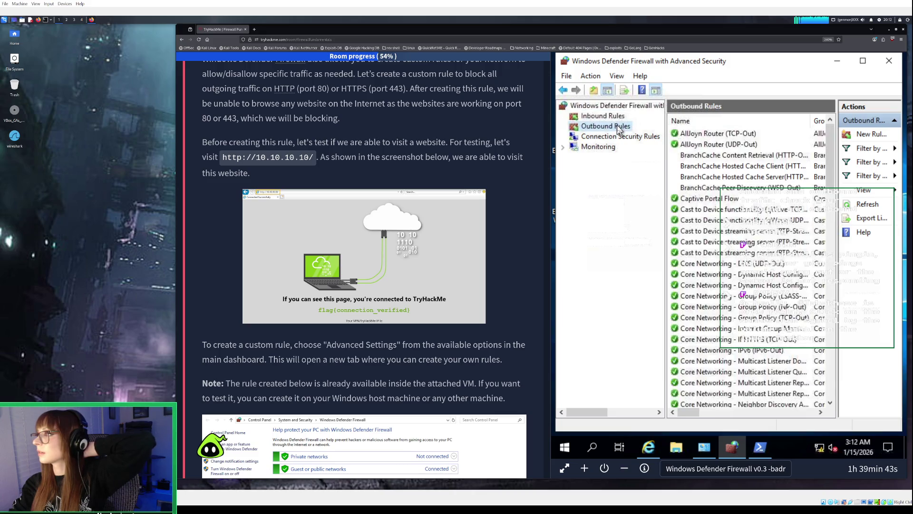
{"action": "scroll", "coordinate": [757, 203], "scroll_direction": "down", "scroll_amount": 20}
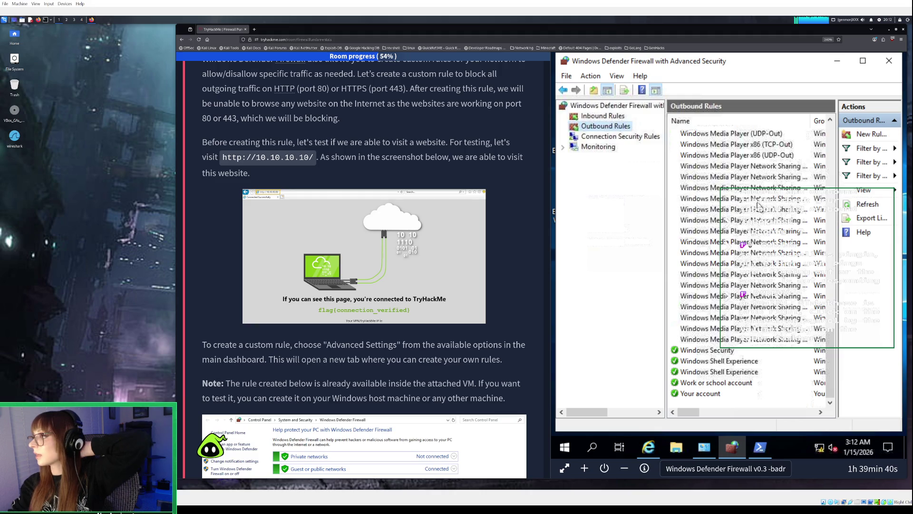
{"action": "scroll", "coordinate": [758, 205], "scroll_direction": "up", "scroll_amount": 3}
{"action": "scroll", "coordinate": [757, 205], "scroll_direction": "up", "scroll_amount": 20}
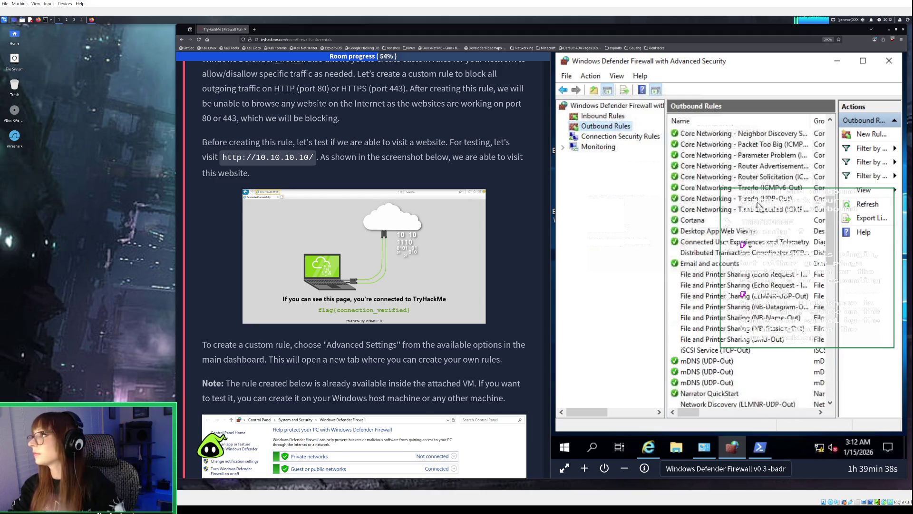
{"action": "scroll", "coordinate": [757, 205], "scroll_direction": "up", "scroll_amount": 1}
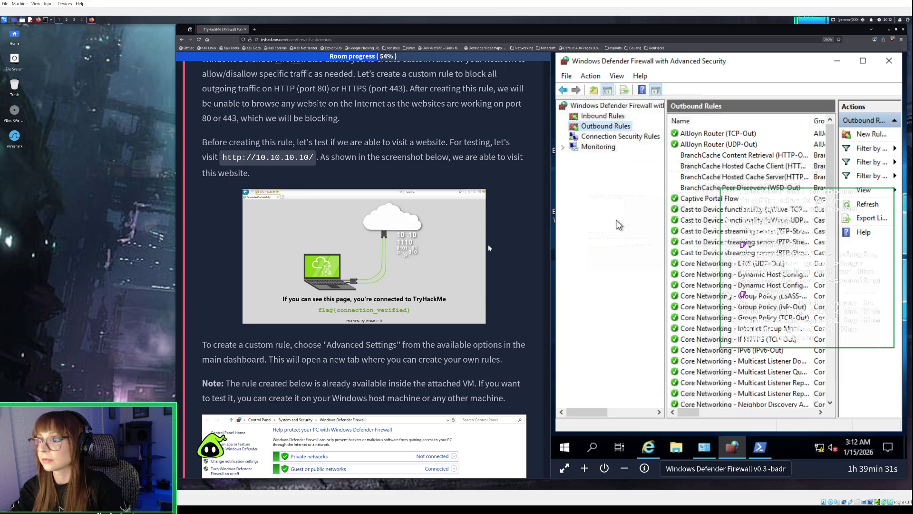
- Run ipconfig in PowerShell to list the Ethernet adapter's IPv4 address, subnet mask and default gateway
{"action": "left_click", "coordinate": [649, 449]}
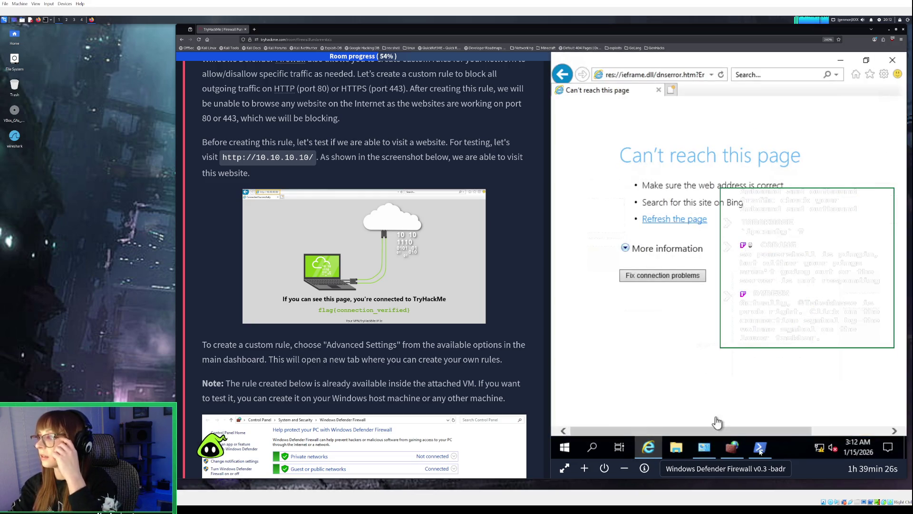
{"action": "left_click", "coordinate": [760, 447]}
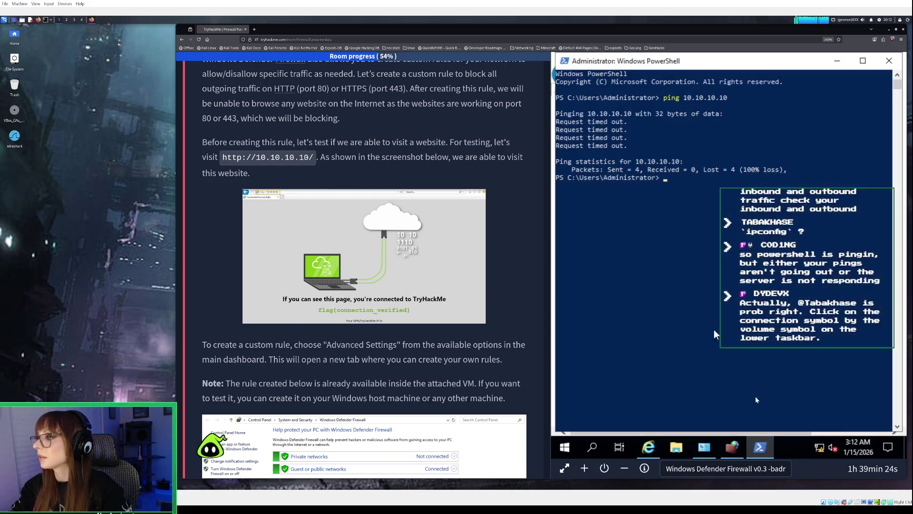
{"action": "left_click", "coordinate": [690, 179]}
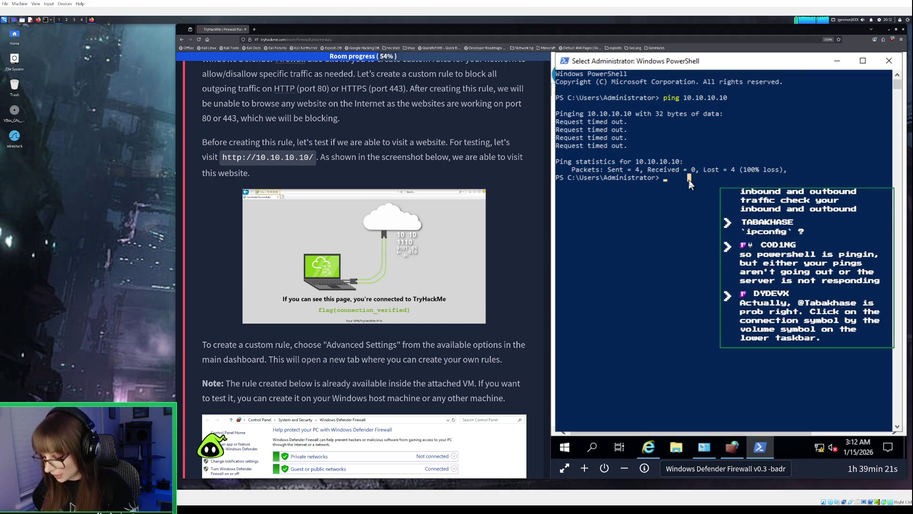
{"action": "type", "text": "ipconfig"}
{"action": "key", "text": "Return"}
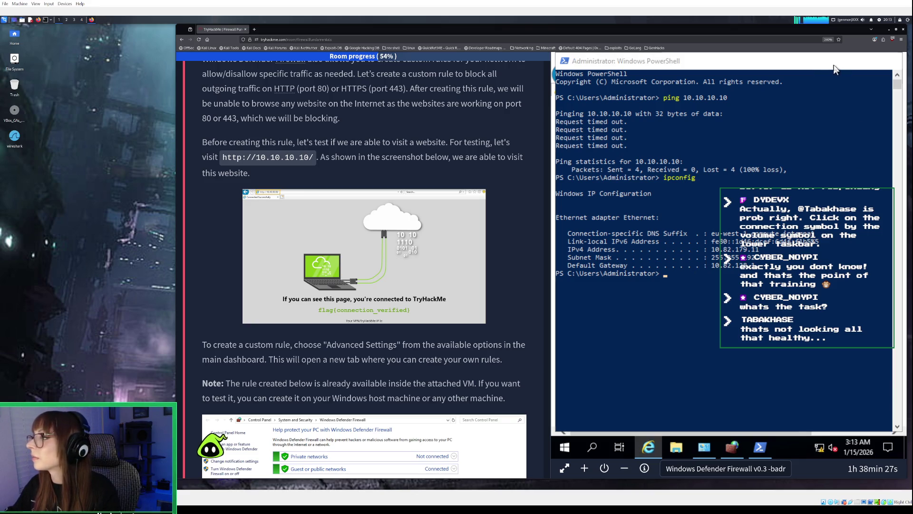
- Return to the firewall console and check the tray network status showing Network 3 with No Internet
{"action": "left_click", "coordinate": [836, 61]}
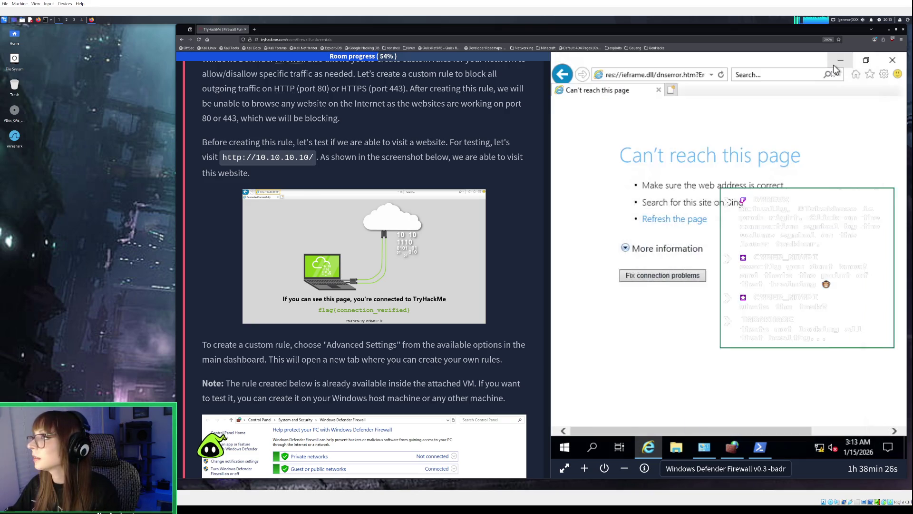
{"action": "left_click", "coordinate": [735, 450]}
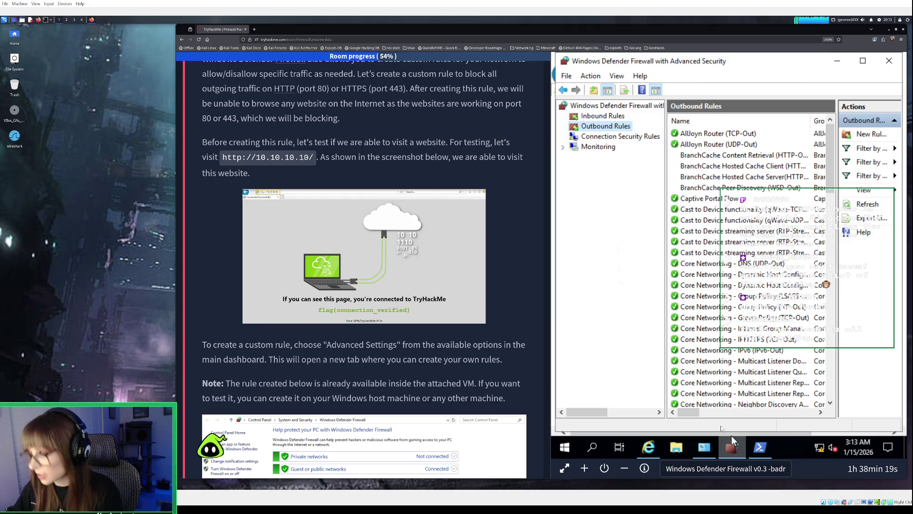
{"action": "left_click", "coordinate": [821, 451]}
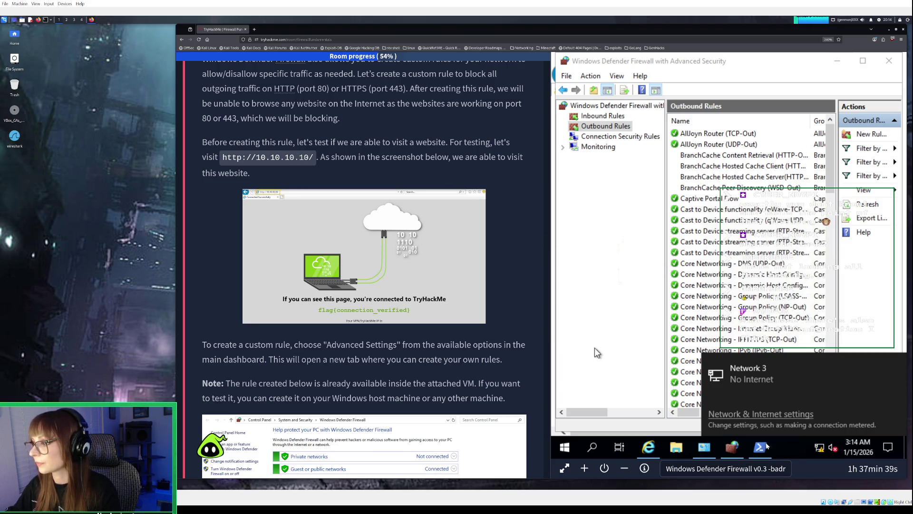
- Open Network & Internet settings' Status page, showing the public Ethernet network without internet access
{"action": "left_click", "coordinate": [775, 422]}
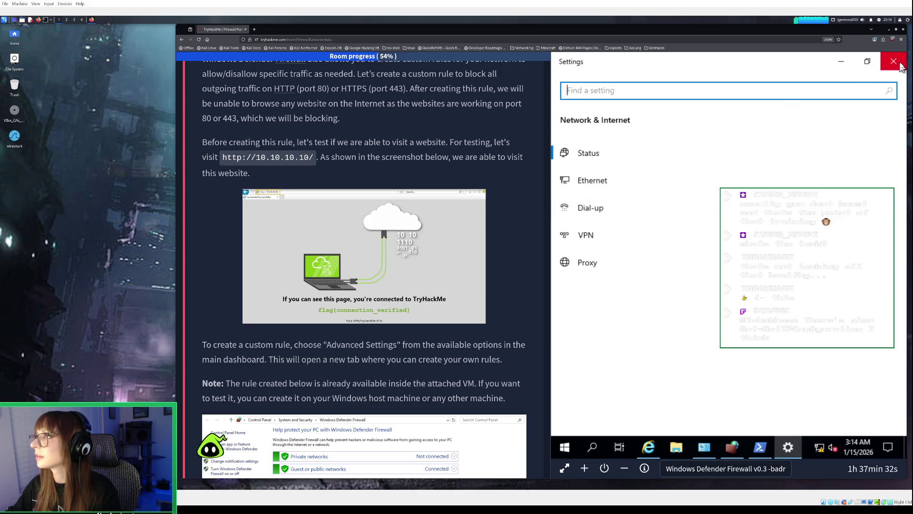
{"action": "left_click", "coordinate": [649, 150]}
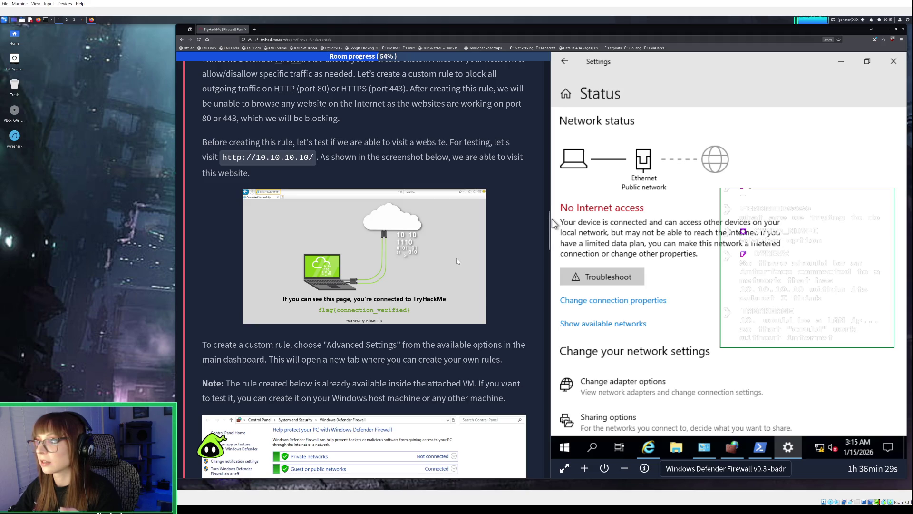
{"action": "scroll", "coordinate": [396, 259], "scroll_direction": "up", "scroll_amount": 3}
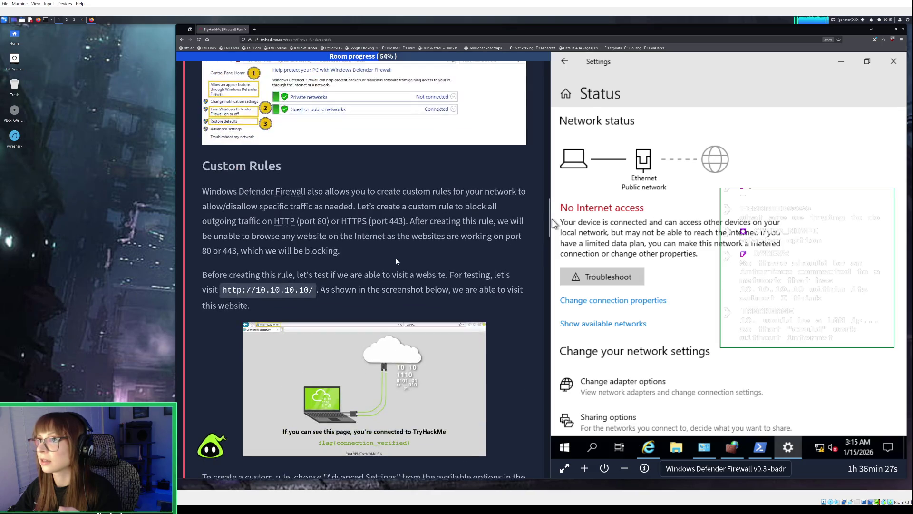
{"action": "scroll", "coordinate": [397, 260], "scroll_direction": "up", "scroll_amount": 2}
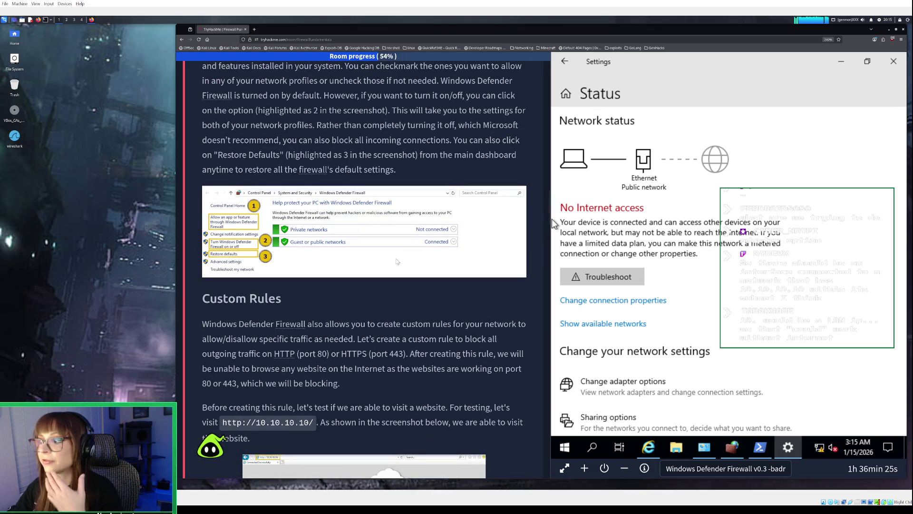
{"action": "scroll", "coordinate": [397, 261], "scroll_direction": "down", "scroll_amount": 1}
{"action": "scroll", "coordinate": [396, 261], "scroll_direction": "up", "scroll_amount": 2}
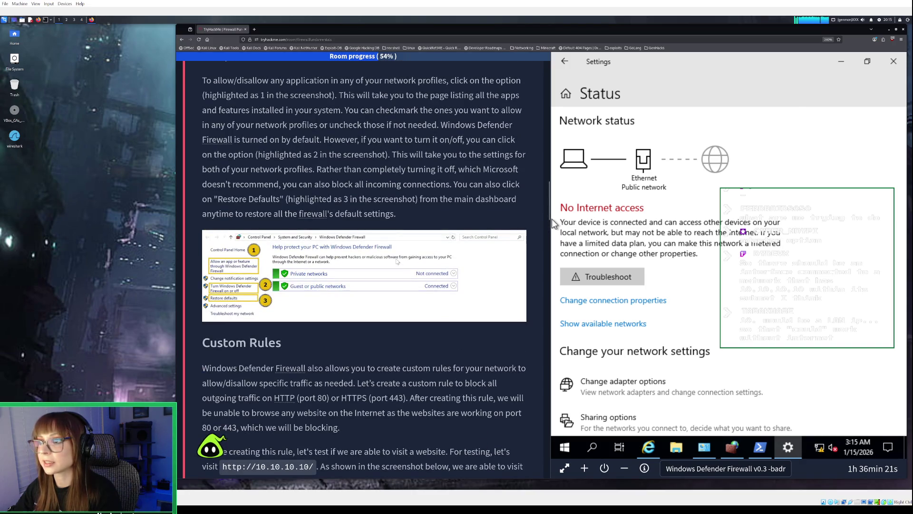
{"action": "scroll", "coordinate": [397, 261], "scroll_direction": "up", "scroll_amount": 3}
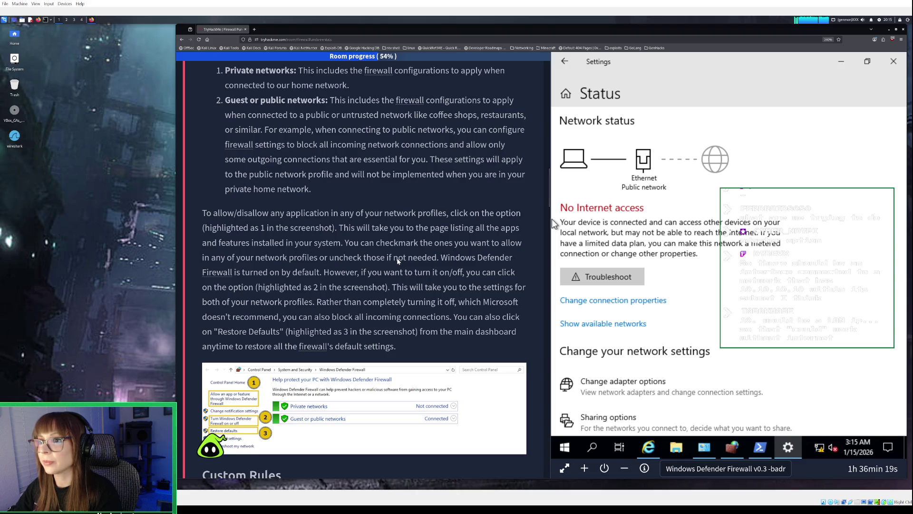
{"action": "scroll", "coordinate": [398, 261], "scroll_direction": "up", "scroll_amount": 1}
{"action": "scroll", "coordinate": [398, 261], "scroll_direction": "up", "scroll_amount": 3}
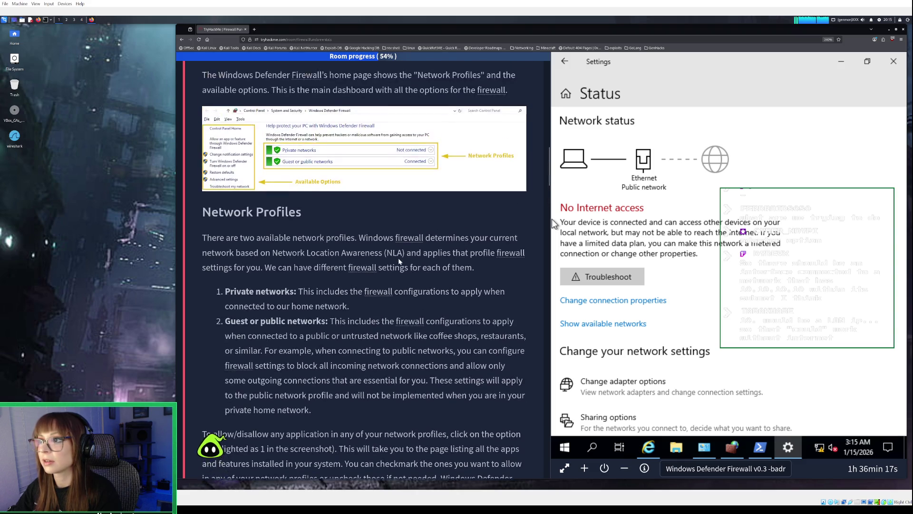
{"action": "scroll", "coordinate": [400, 261], "scroll_direction": "down", "scroll_amount": 12}
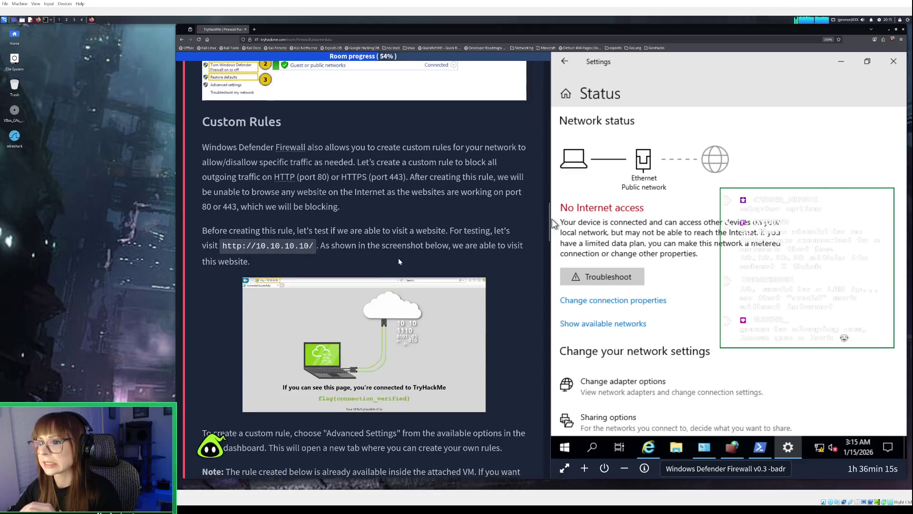
{"action": "scroll", "coordinate": [399, 261], "scroll_direction": "down", "scroll_amount": 1}
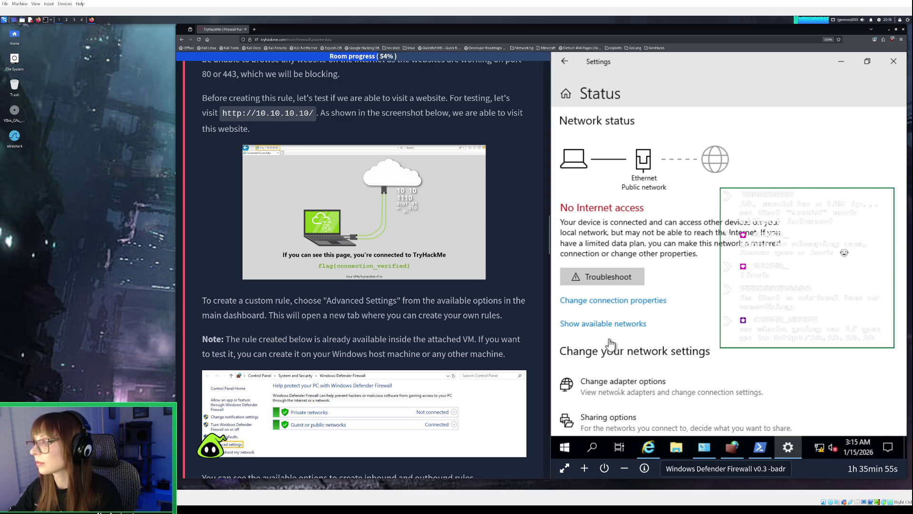
{"action": "left_click", "coordinate": [623, 387]}
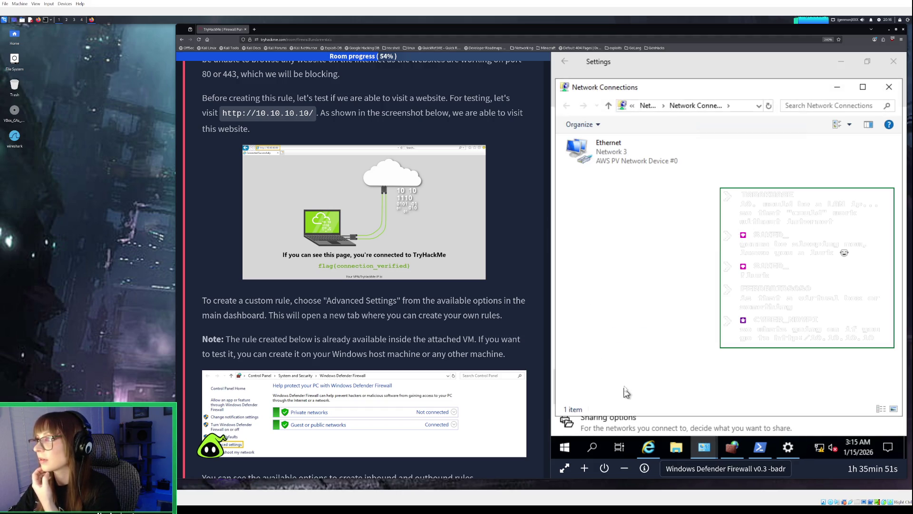
{"action": "left_click", "coordinate": [629, 161]}
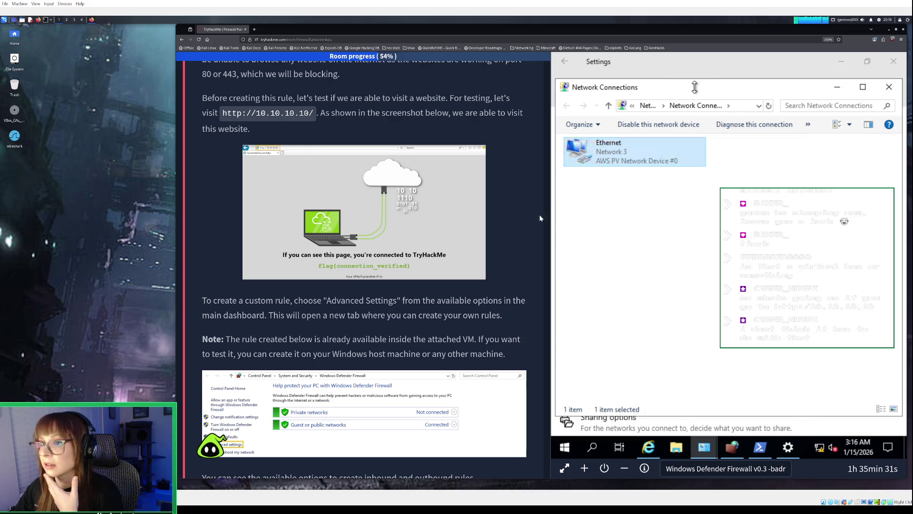
{"action": "scroll", "coordinate": [644, 146], "scroll_direction": "up", "scroll_amount": 2}
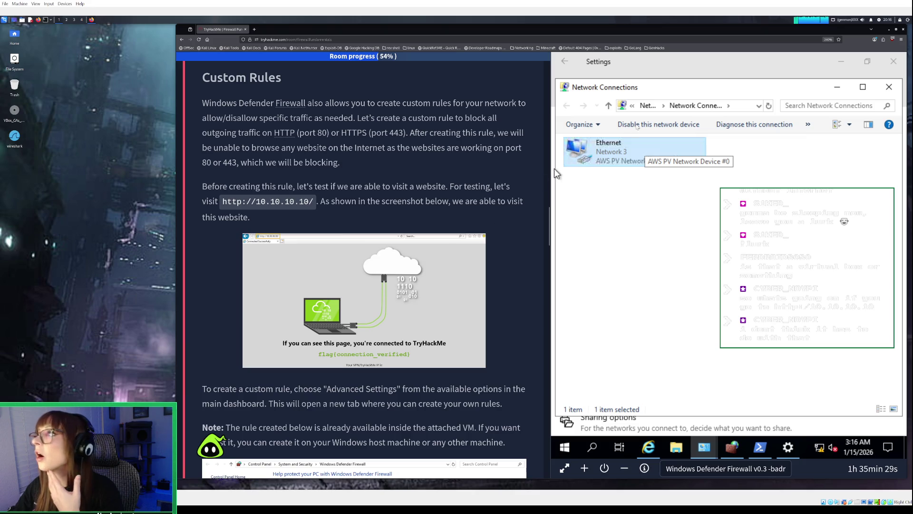
{"action": "left_click", "coordinate": [835, 89]}
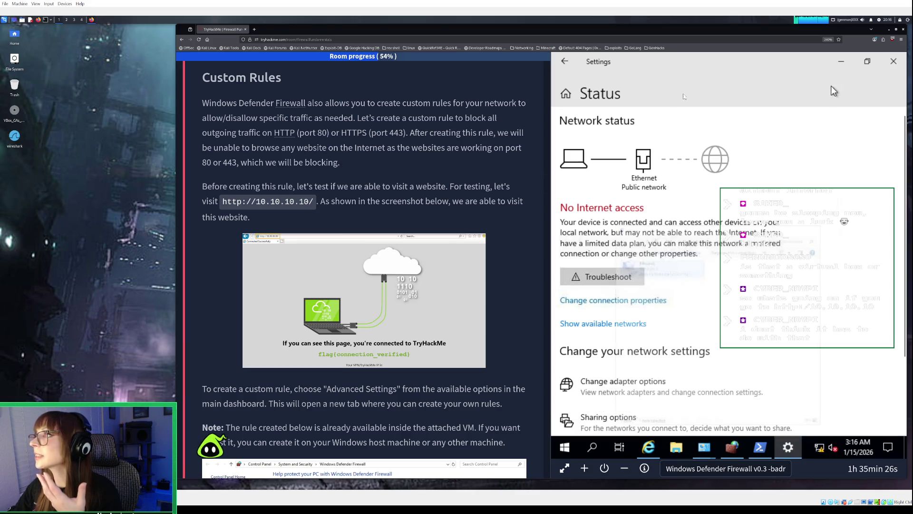
{"action": "left_click", "coordinate": [841, 62]}
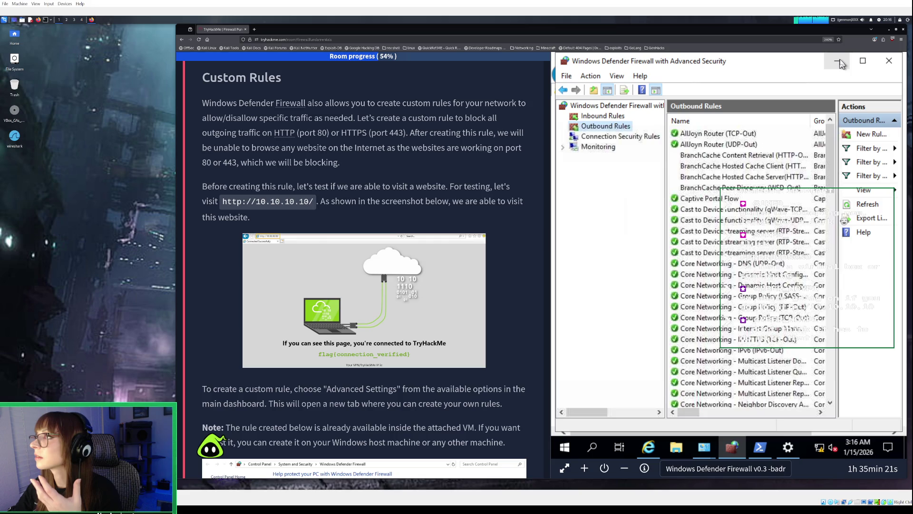
{"action": "left_click", "coordinate": [840, 64]}
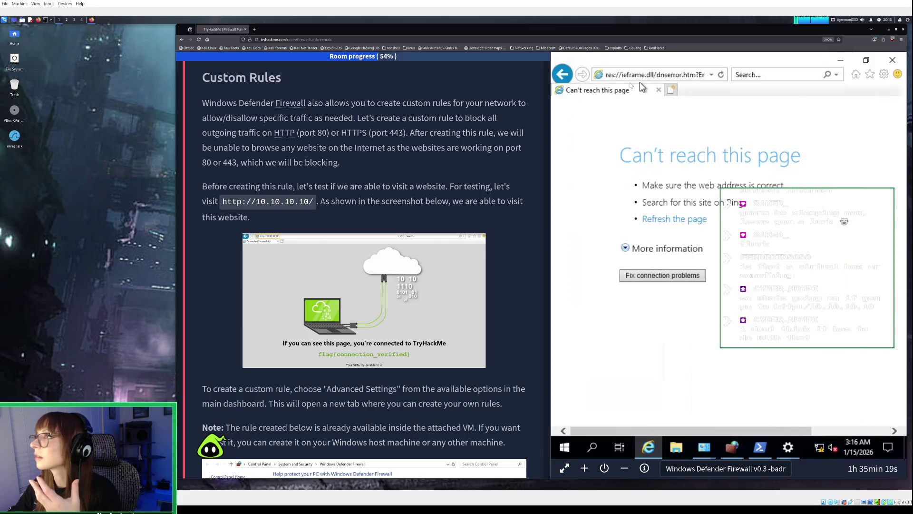
{"action": "left_click", "coordinate": [628, 75]}
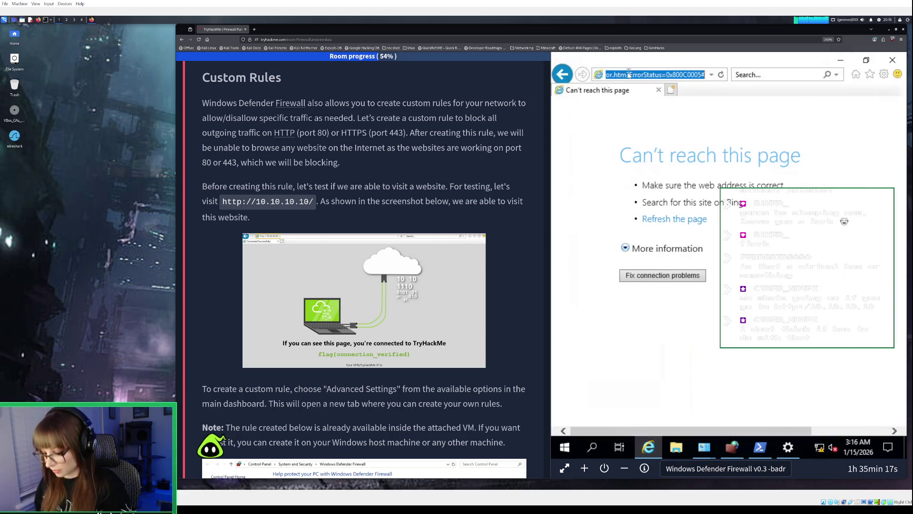
{"action": "type", "text": "http"}
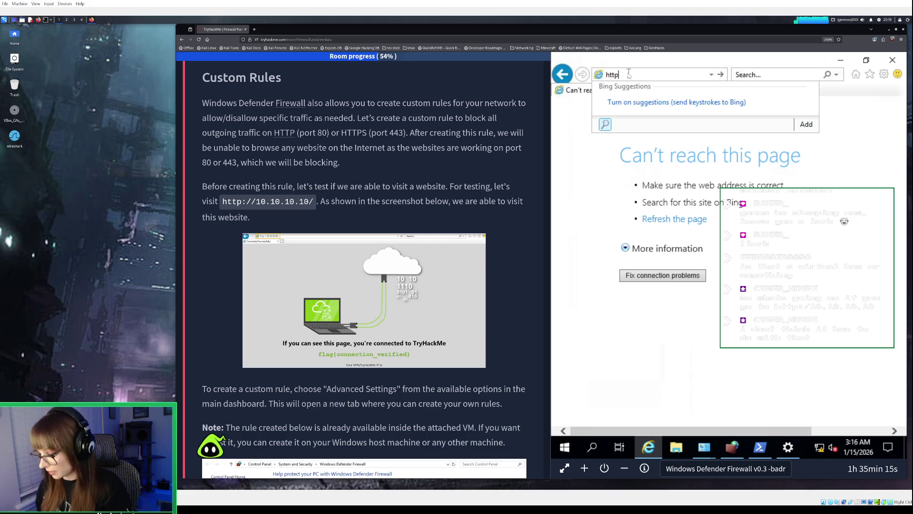
{"action": "type", "text": "://"}
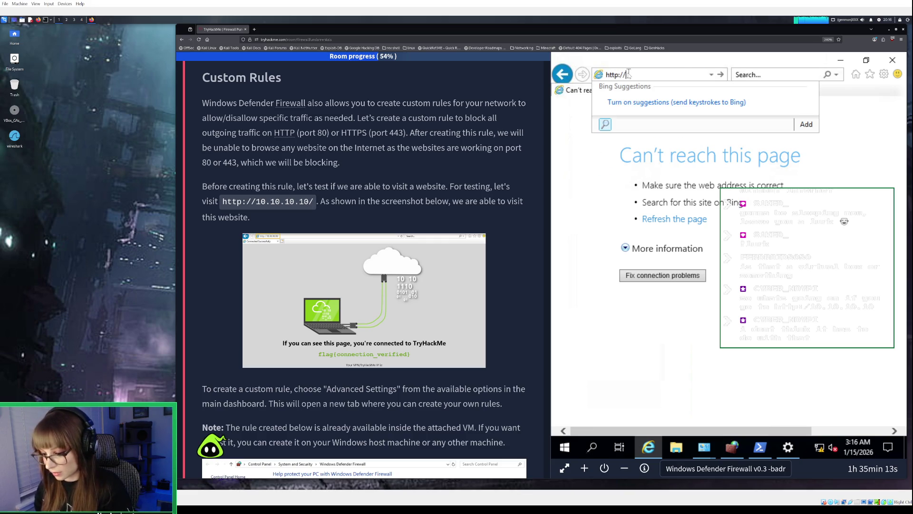
{"action": "key", "text": "BackSpace"}
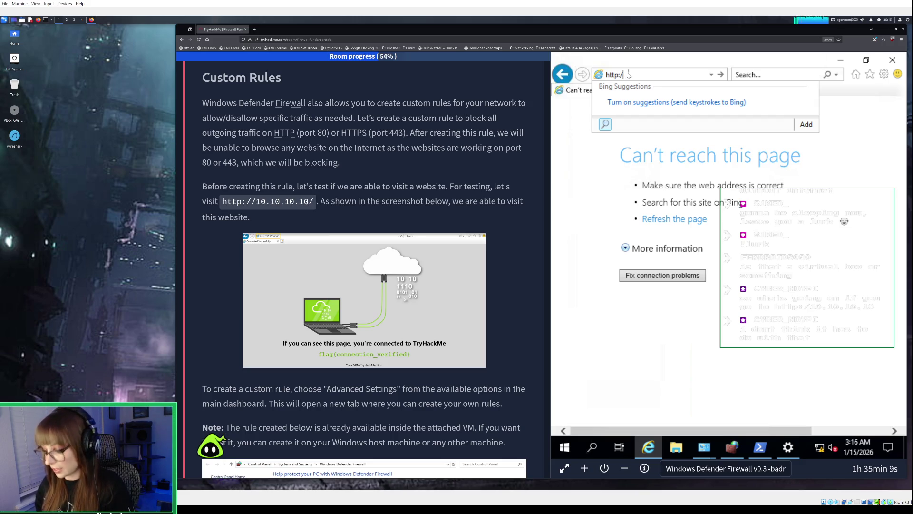
{"action": "type", "text": "10"}
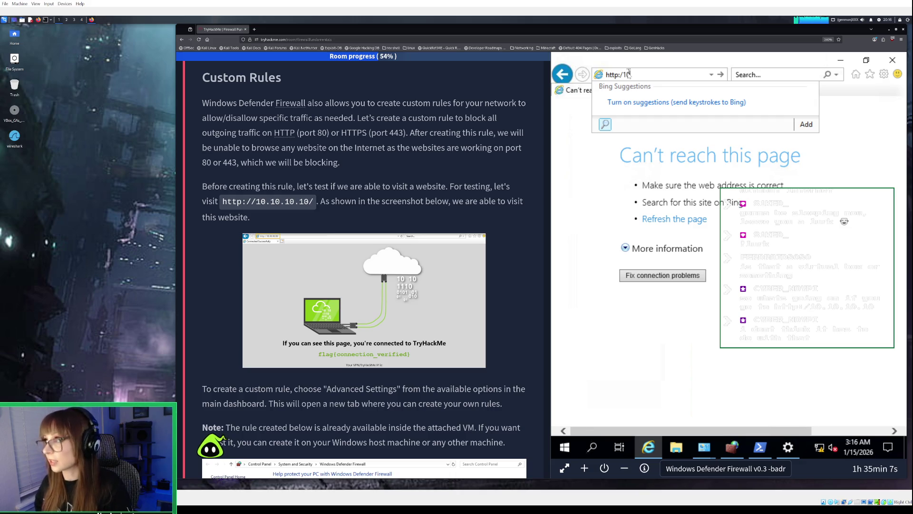
{"action": "type", "text": ".10.10"}
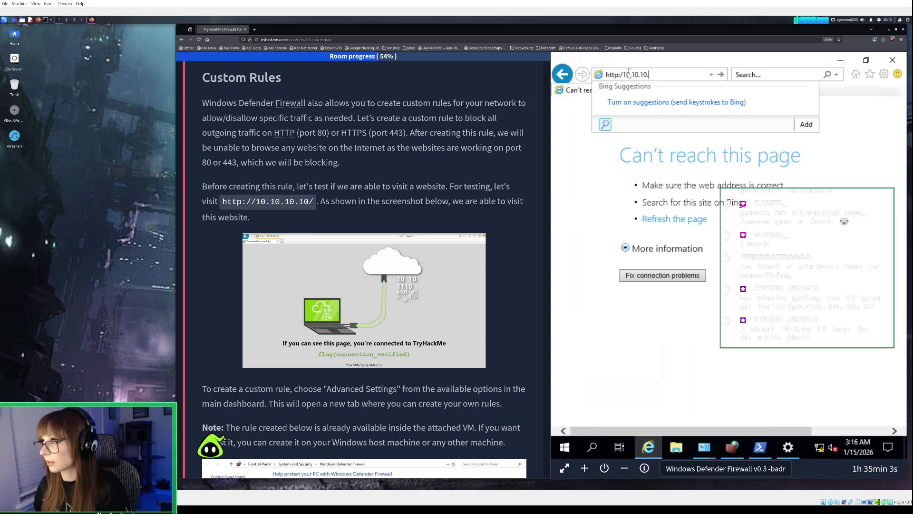
{"action": "type", "text": ".10"}
{"action": "key", "text": "Return"}
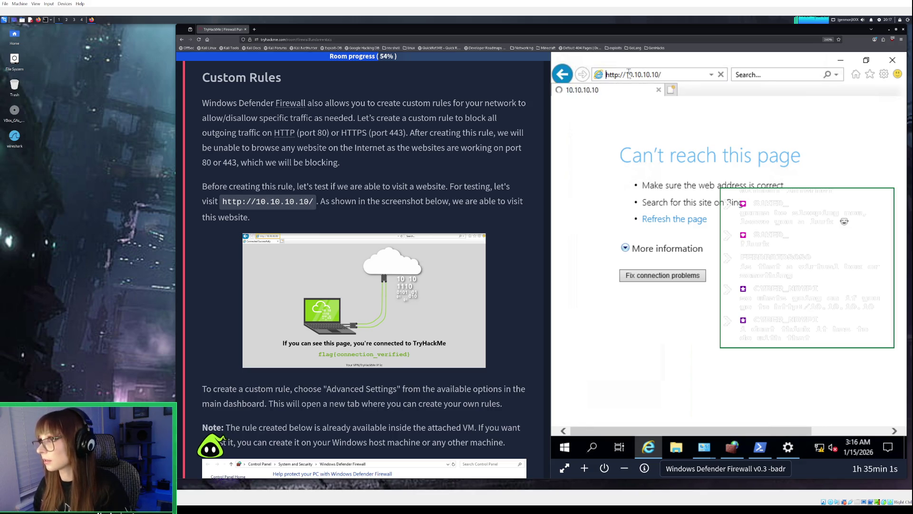
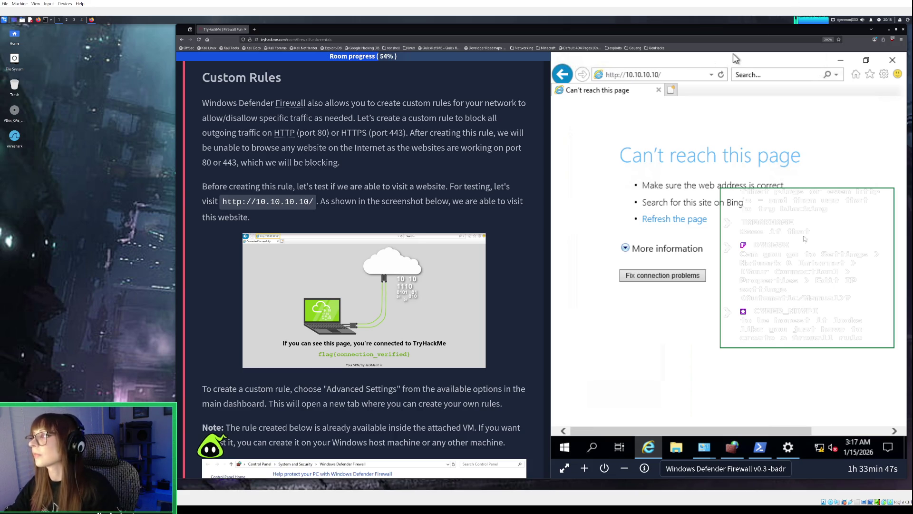
- Ping the default gateway 10.82.128.1 from PowerShell, getting 4 of 4 replies with 0% loss
{"action": "left_click", "coordinate": [761, 446]}
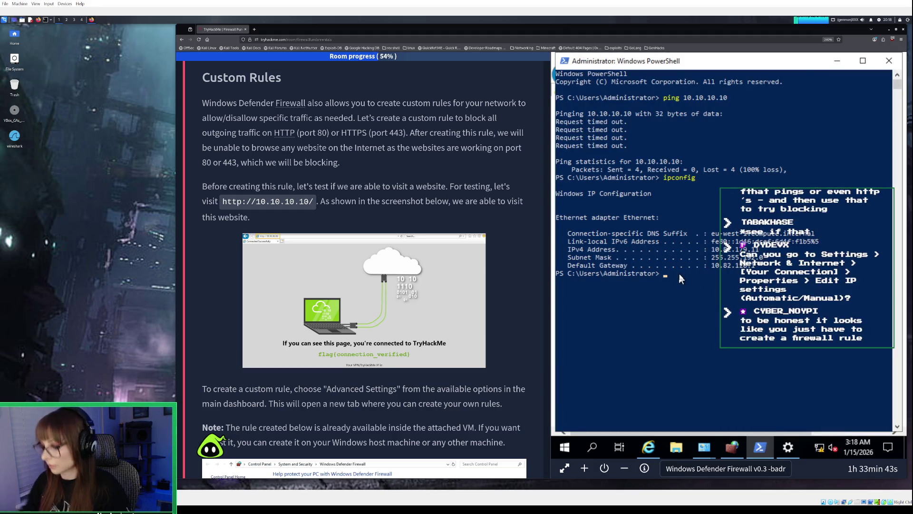
{"action": "type", "text": "pin"}
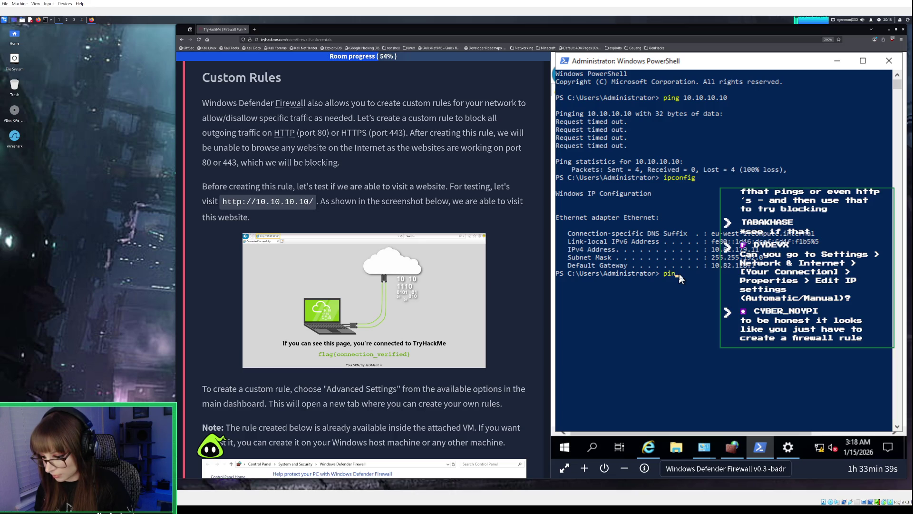
{"action": "type", "text": "g"}
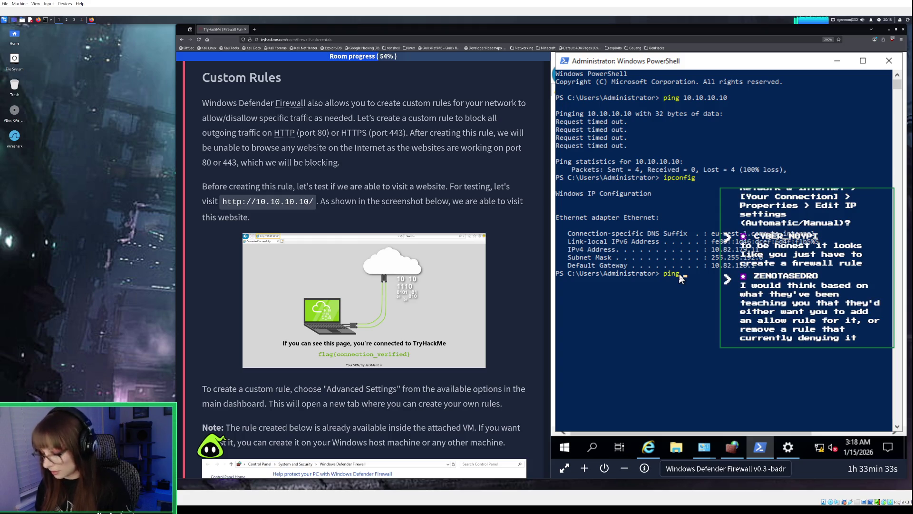
{"action": "type", "text": " 10."}
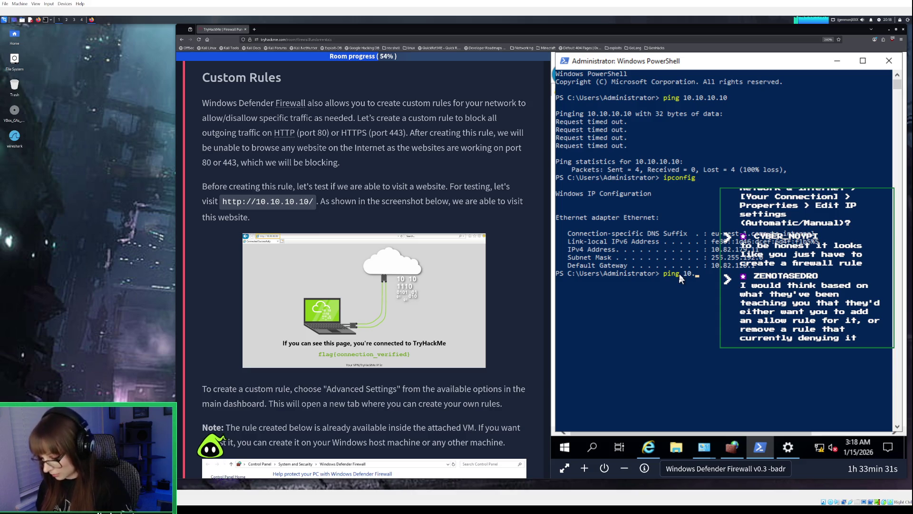
{"action": "type", "text": "82.128."}
{"action": "type", "text": "1"}
{"action": "key", "text": "Return"}
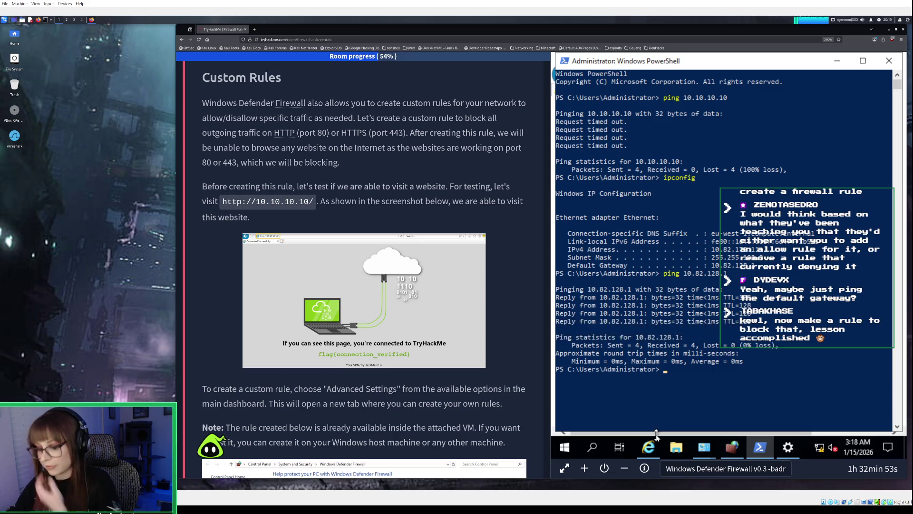
- Minimize PowerShell and bring the firewall console forward, scrolling through its Outbound Rules list
{"action": "left_click", "coordinate": [838, 61]}
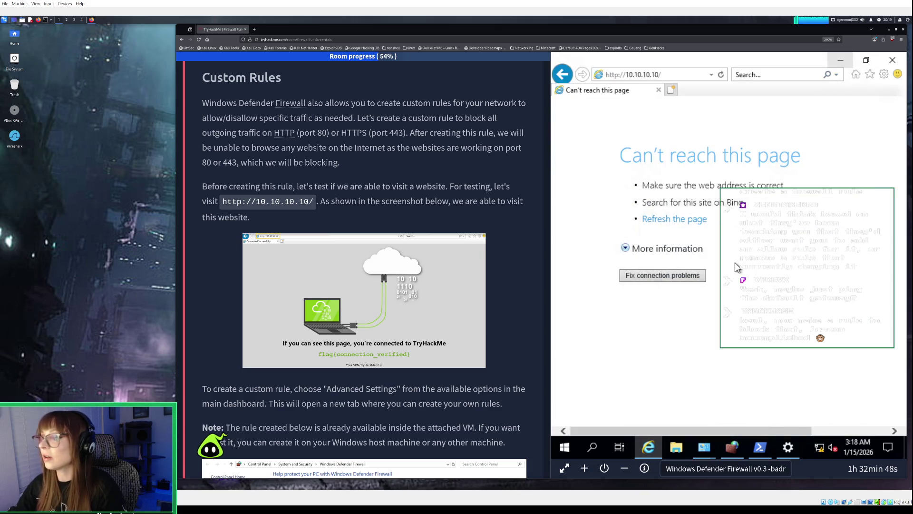
{"action": "mouse_move", "coordinate": [759, 447]}
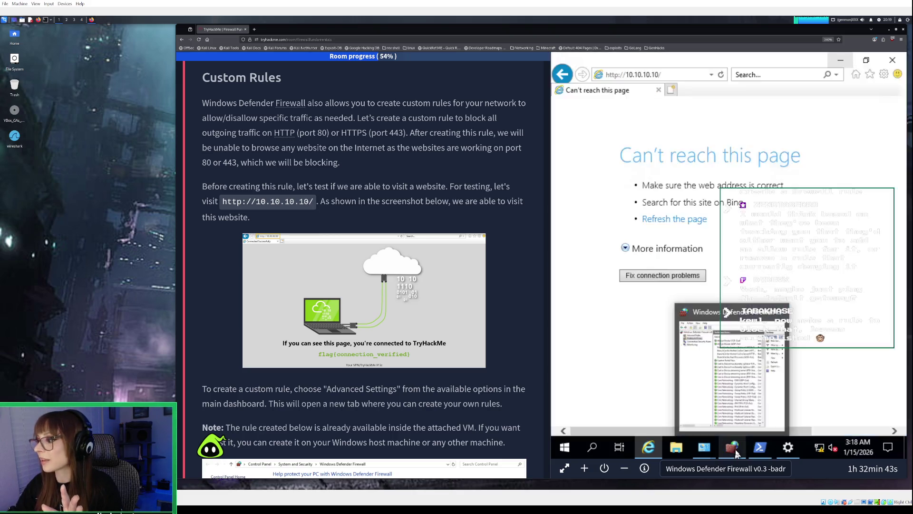
{"action": "left_click", "coordinate": [735, 450]}
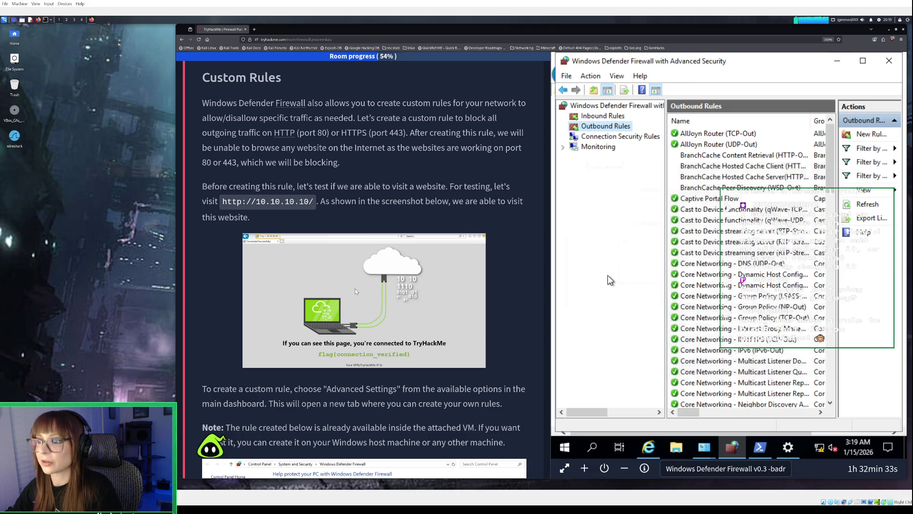
{"action": "scroll", "coordinate": [397, 289], "scroll_direction": "down", "scroll_amount": 5}
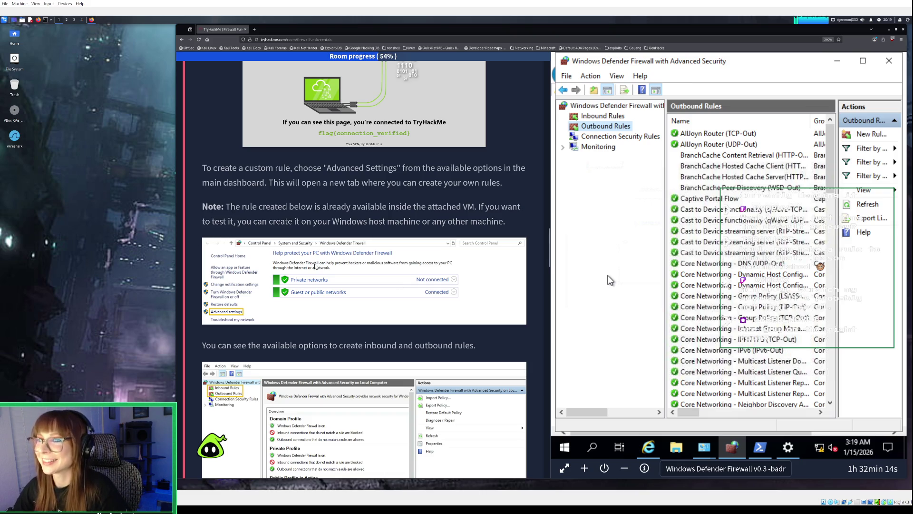
{"action": "scroll", "coordinate": [316, 281], "scroll_direction": "down", "scroll_amount": 1}
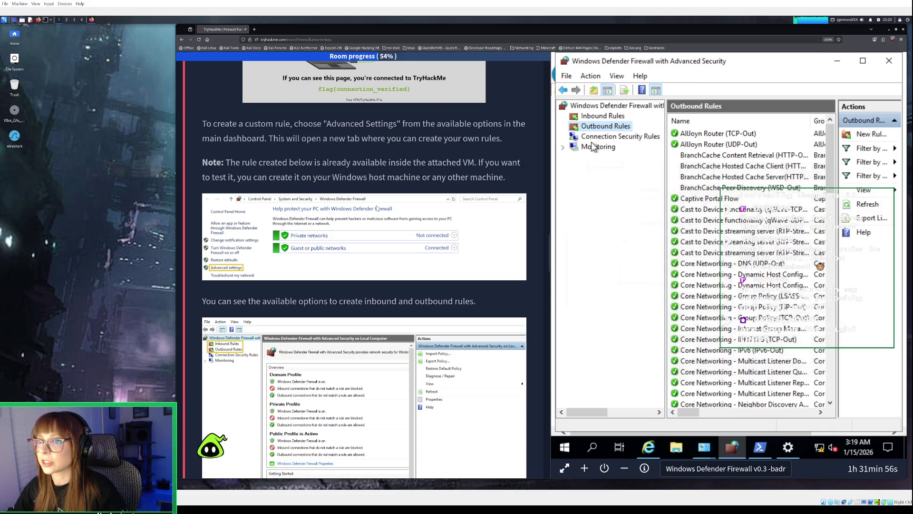
{"action": "scroll", "coordinate": [376, 208], "scroll_direction": "down", "scroll_amount": 1}
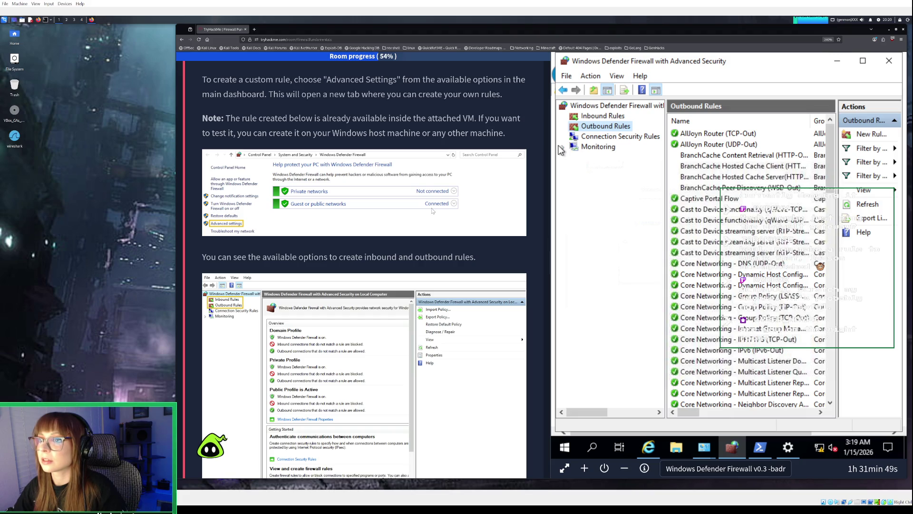
{"action": "scroll", "coordinate": [433, 211], "scroll_direction": "up", "scroll_amount": 2}
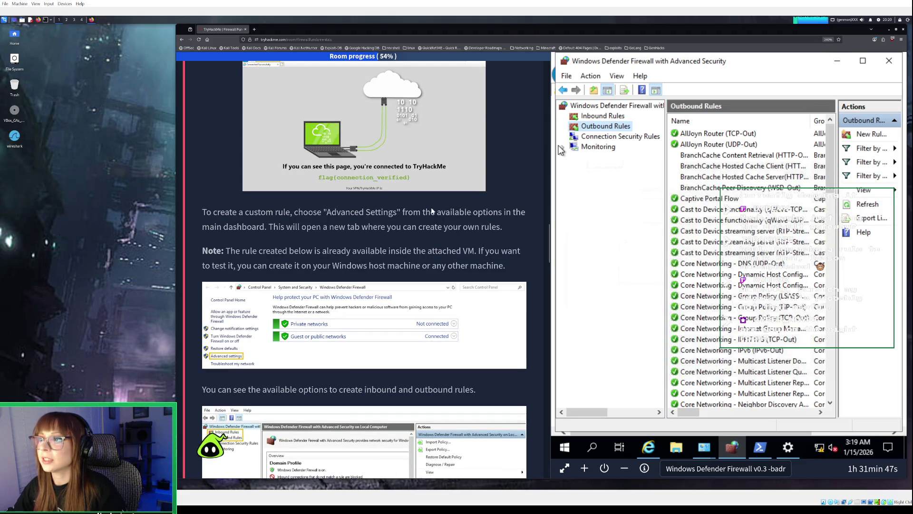
{"action": "scroll", "coordinate": [433, 211], "scroll_direction": "down", "scroll_amount": 2}
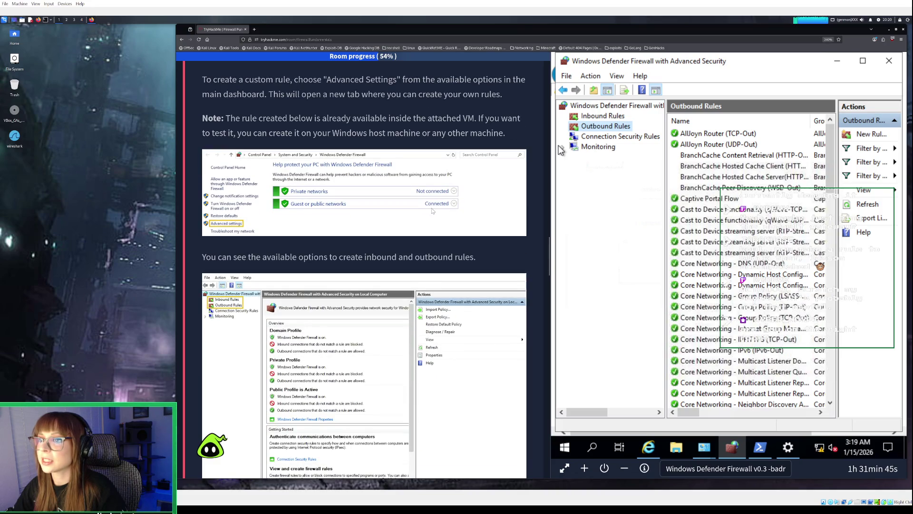
{"action": "scroll", "coordinate": [433, 210], "scroll_direction": "down", "scroll_amount": 2}
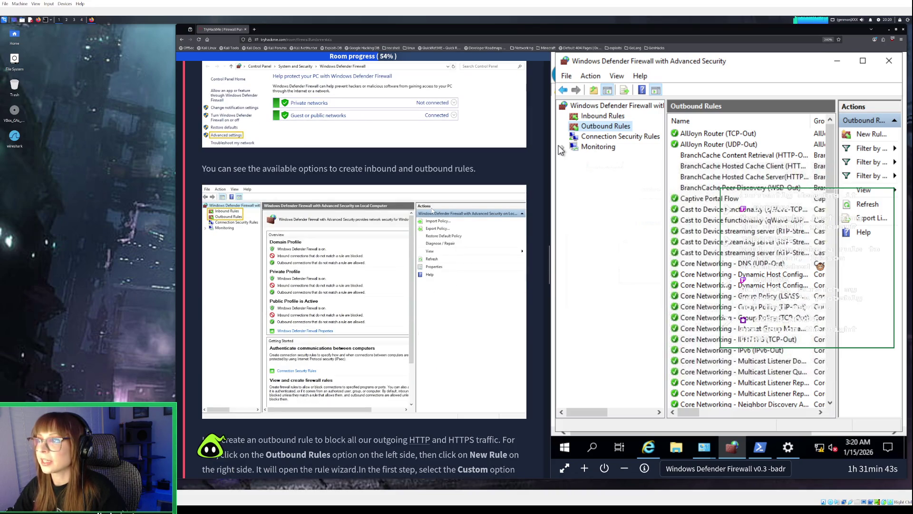
{"action": "scroll", "coordinate": [432, 210], "scroll_direction": "down", "scroll_amount": 2}
{"action": "scroll", "coordinate": [432, 211], "scroll_direction": "down", "scroll_amount": 2}
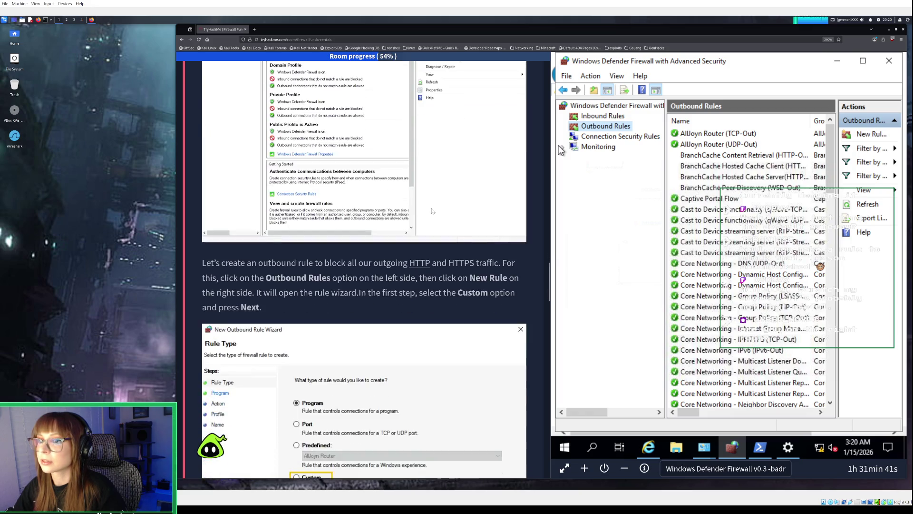
{"action": "scroll", "coordinate": [433, 211], "scroll_direction": "down", "scroll_amount": 1}
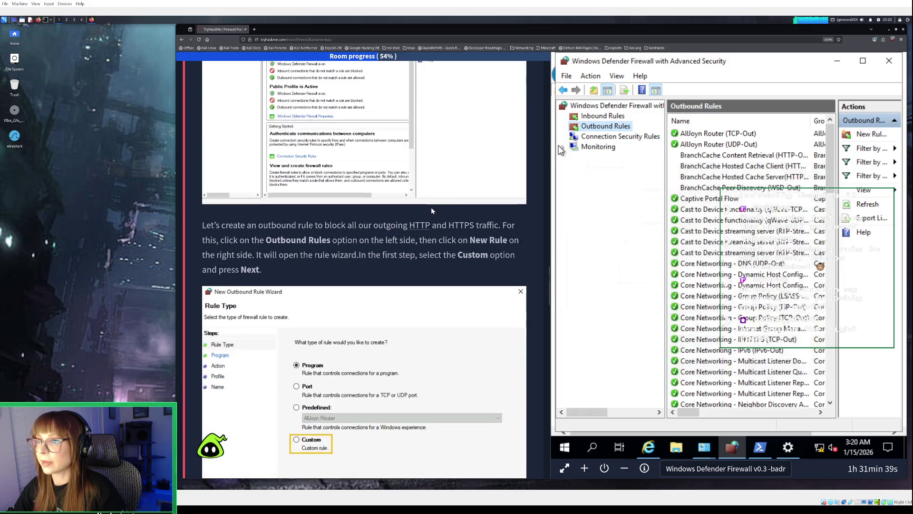
{"action": "scroll", "coordinate": [432, 210], "scroll_direction": "down", "scroll_amount": 1}
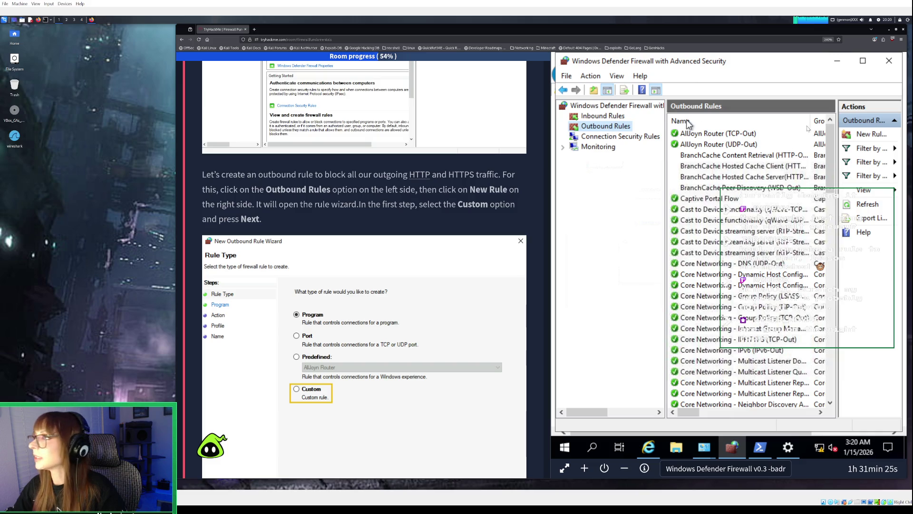
- Create a new outbound rule limited to TCP remote ports 80,443 and advance to Scope
{"action": "left_click", "coordinate": [862, 137]}
{"action": "type", "text": "8"}
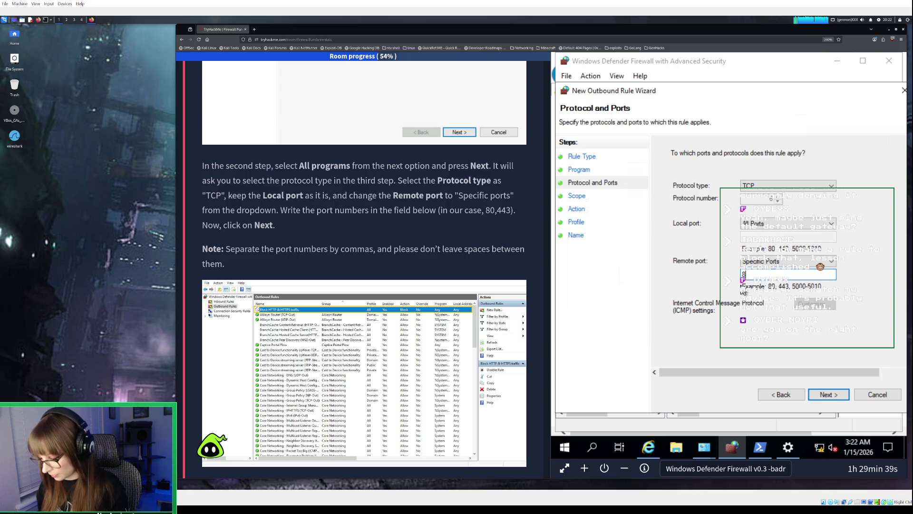
{"action": "type", "text": "0, 443"}
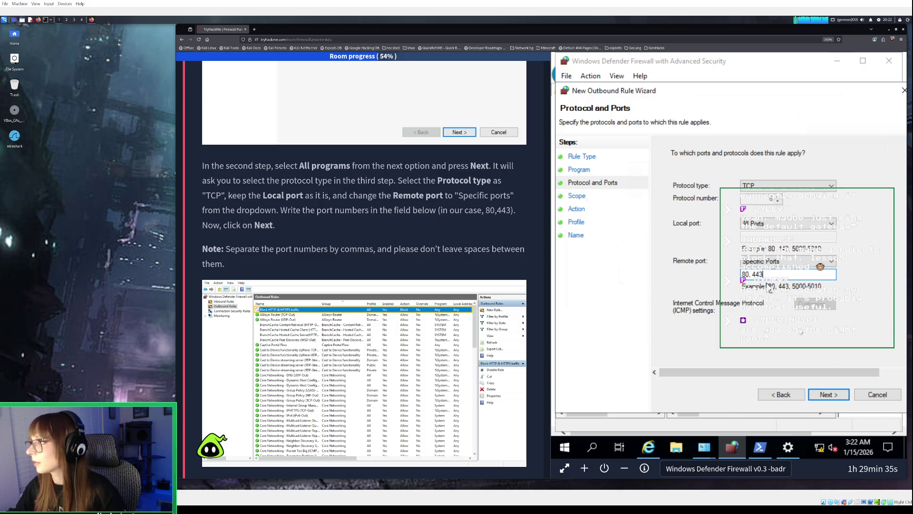
{"action": "left_click", "coordinate": [829, 395]}
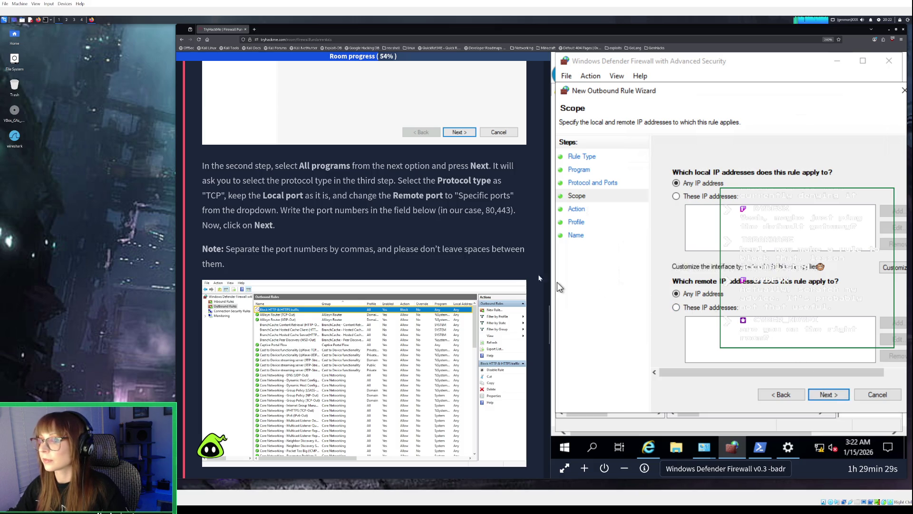
- Recheck the 80,443 remote ports, keep Any IP address scope, and reach Action with Block selected
{"action": "left_click", "coordinate": [786, 395]}
{"action": "left_click", "coordinate": [751, 275]}
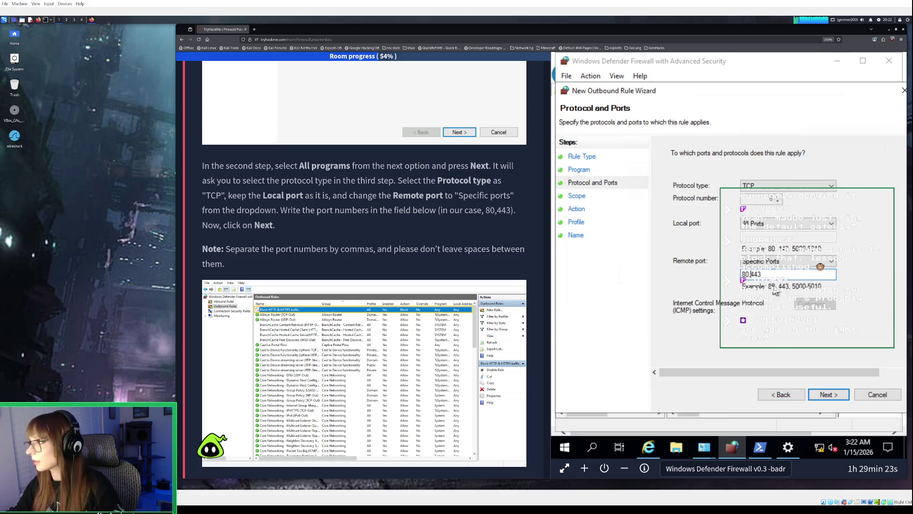
{"action": "left_click", "coordinate": [825, 393]}
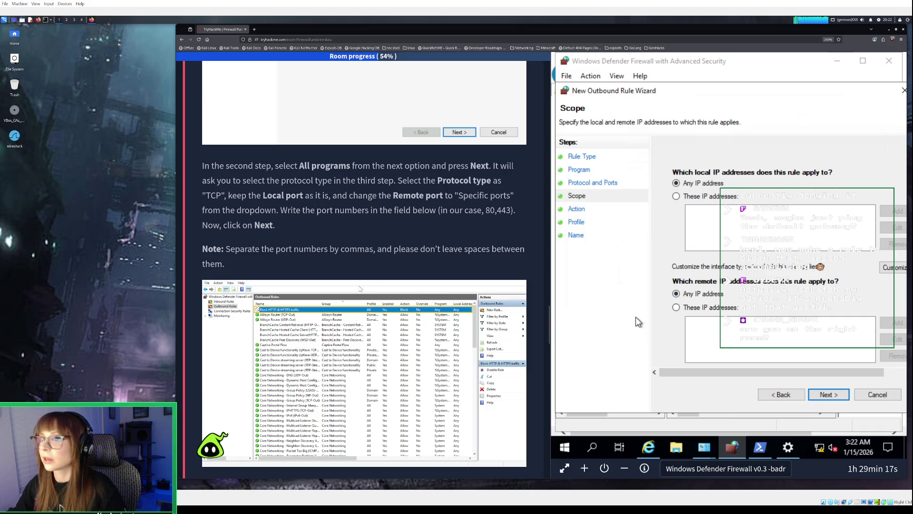
{"action": "scroll", "coordinate": [358, 287], "scroll_direction": "down", "scroll_amount": 3}
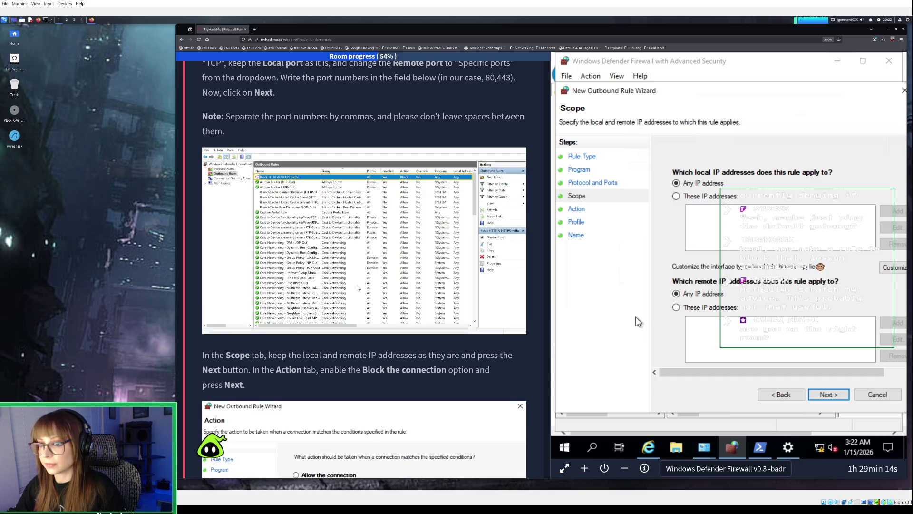
{"action": "scroll", "coordinate": [357, 288], "scroll_direction": "down", "scroll_amount": 1}
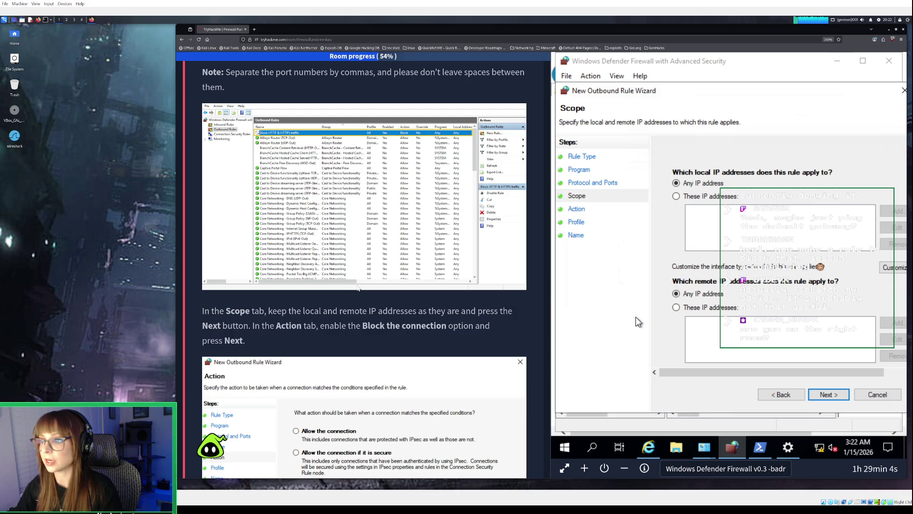
{"action": "scroll", "coordinate": [357, 288], "scroll_direction": "down", "scroll_amount": 1}
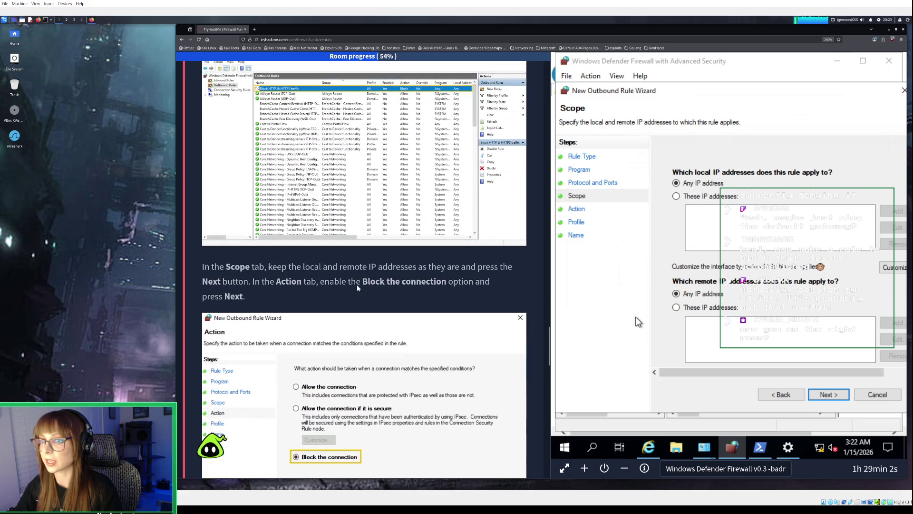
{"action": "scroll", "coordinate": [358, 288], "scroll_direction": "down", "scroll_amount": 1}
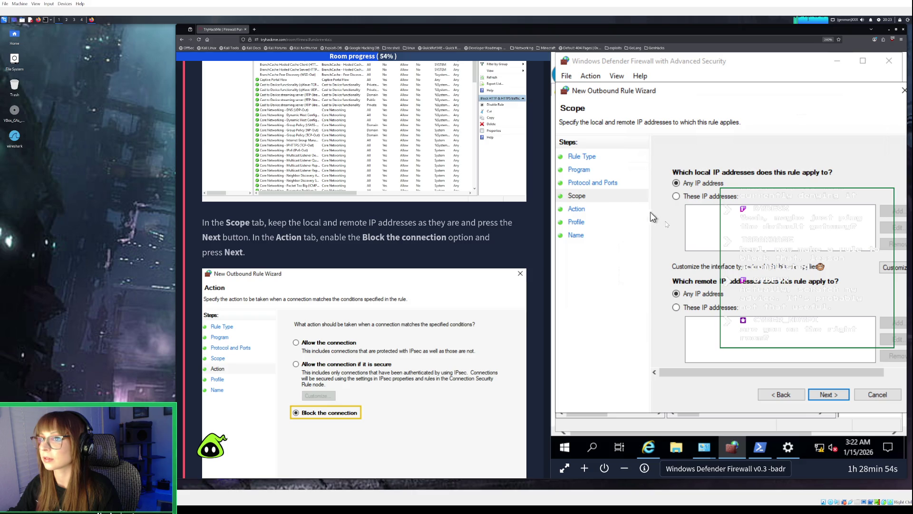
{"action": "left_click", "coordinate": [829, 398]}
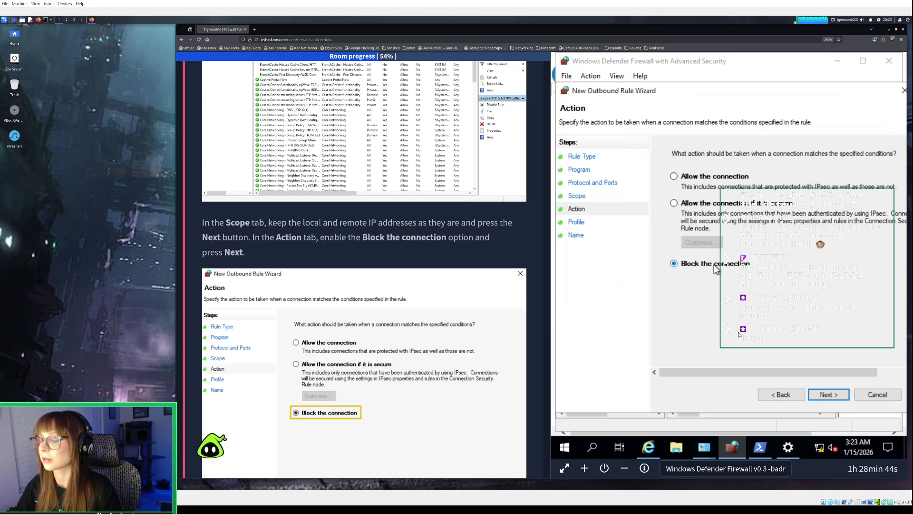
- Keep Block the connection and apply the rule to Domain, Private and Public profiles
{"action": "left_click", "coordinate": [838, 399]}
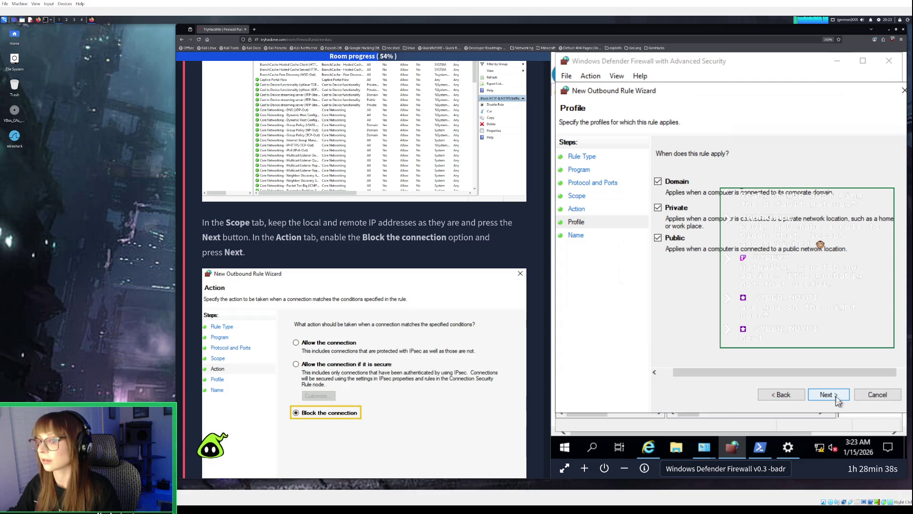
{"action": "scroll", "coordinate": [407, 340], "scroll_direction": "down", "scroll_amount": 3}
{"action": "scroll", "coordinate": [408, 340], "scroll_direction": "down", "scroll_amount": 5}
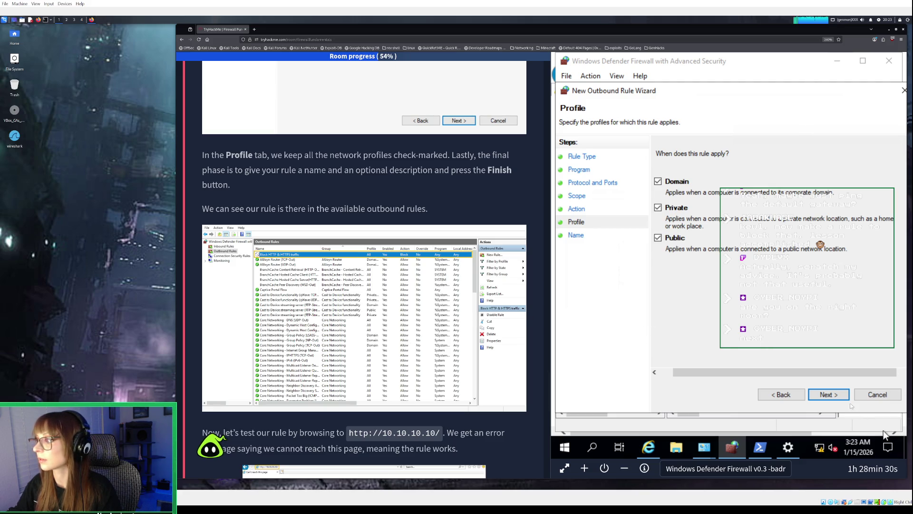
{"action": "left_click", "coordinate": [838, 395]}
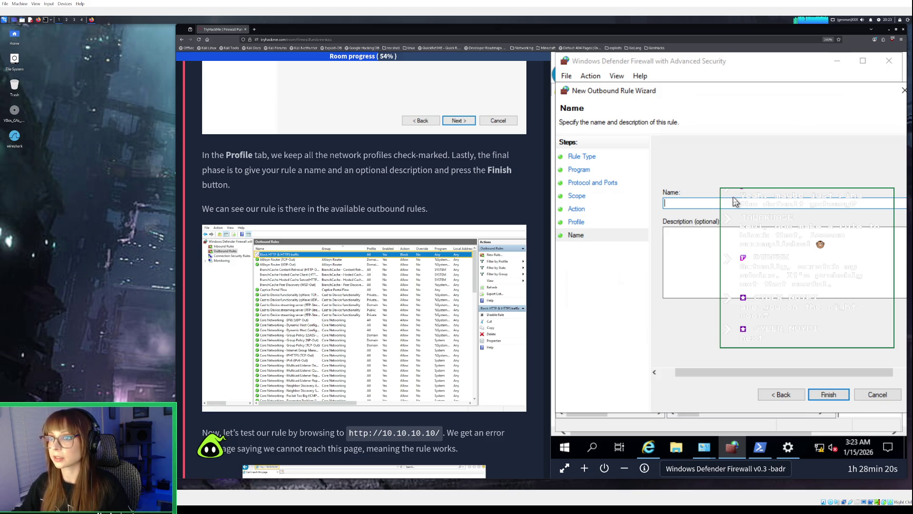
- Name the rule 'Block HTTP and HTTPS traffic', add a short description, and finish the wizard
{"action": "type", "text": "Block H"}
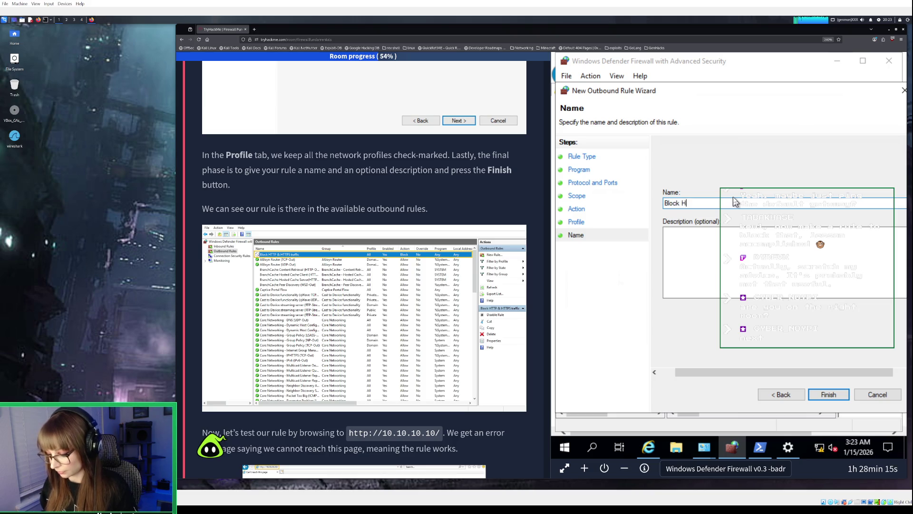
{"action": "type", "text": "TTP and "}
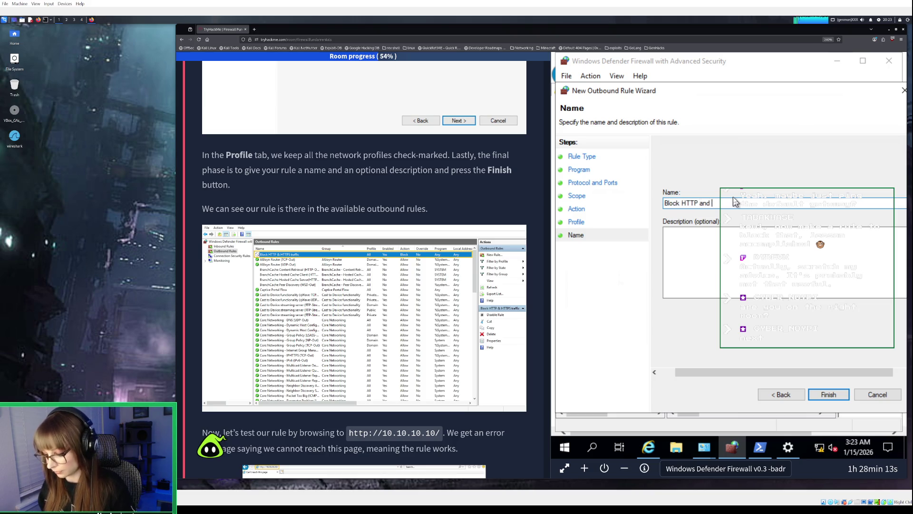
{"action": "type", "text": "HTTPS"}
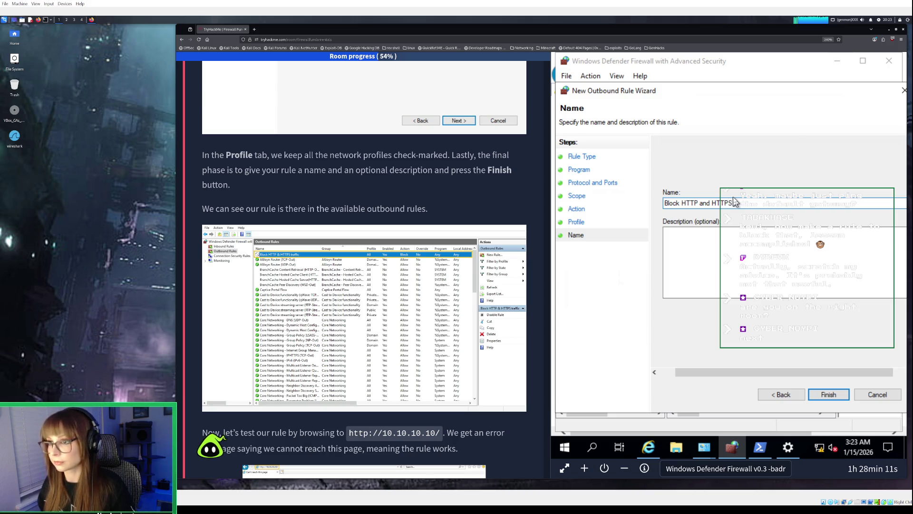
{"action": "type", "text": " traffic"}
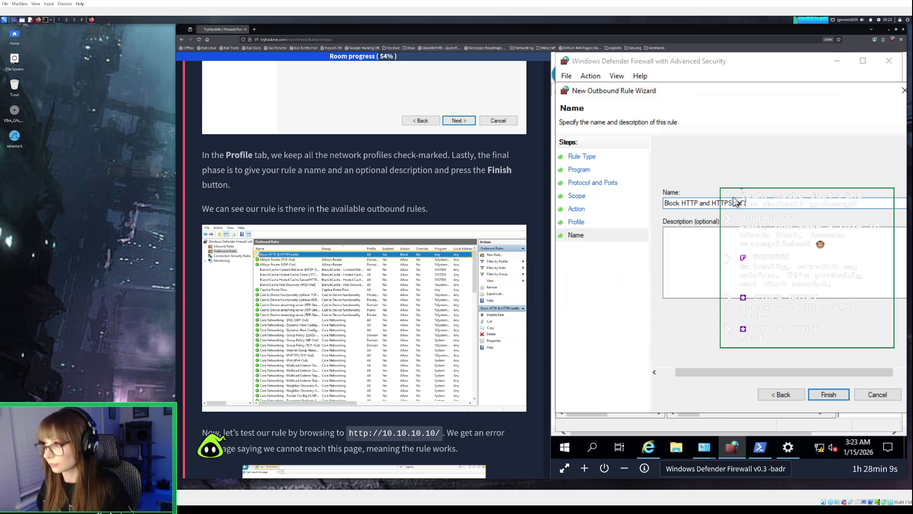
{"action": "left_click", "coordinate": [708, 252]}
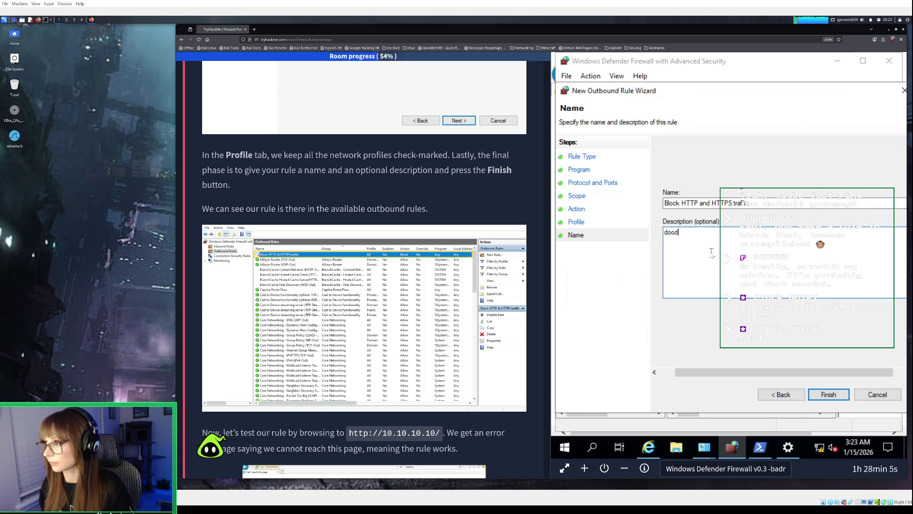
{"action": "type", "text": "odoodoo"}
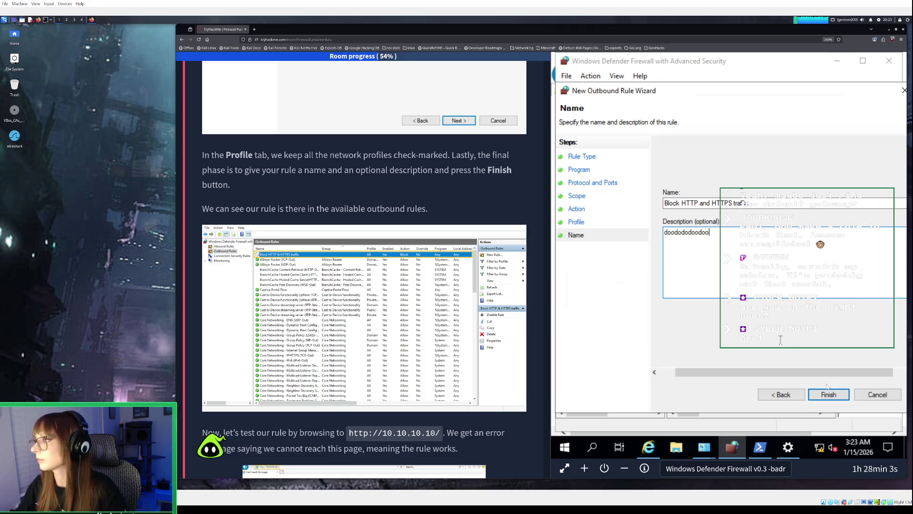
{"action": "left_click", "coordinate": [826, 396]}
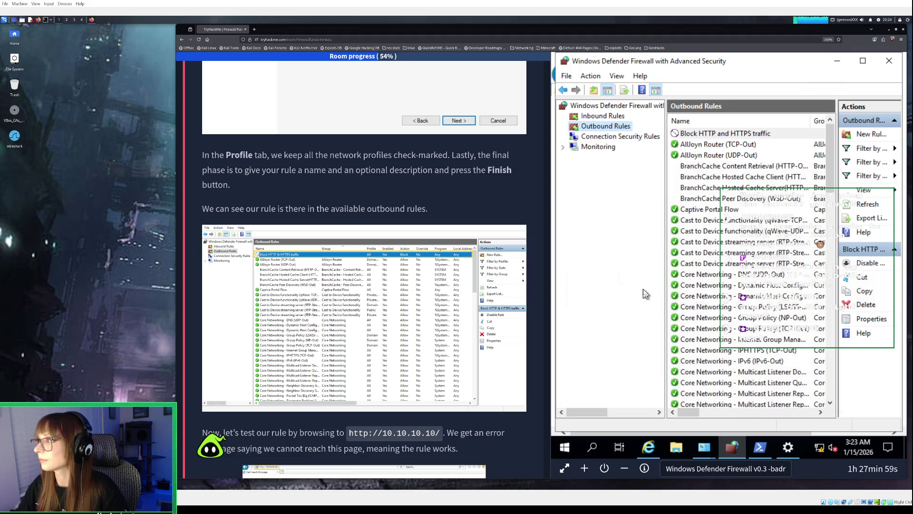
- Scroll the Outbound Rules list to check the new Block HTTP and HTTPS traffic rule
{"action": "scroll", "coordinate": [364, 285], "scroll_direction": "down", "scroll_amount": 3}
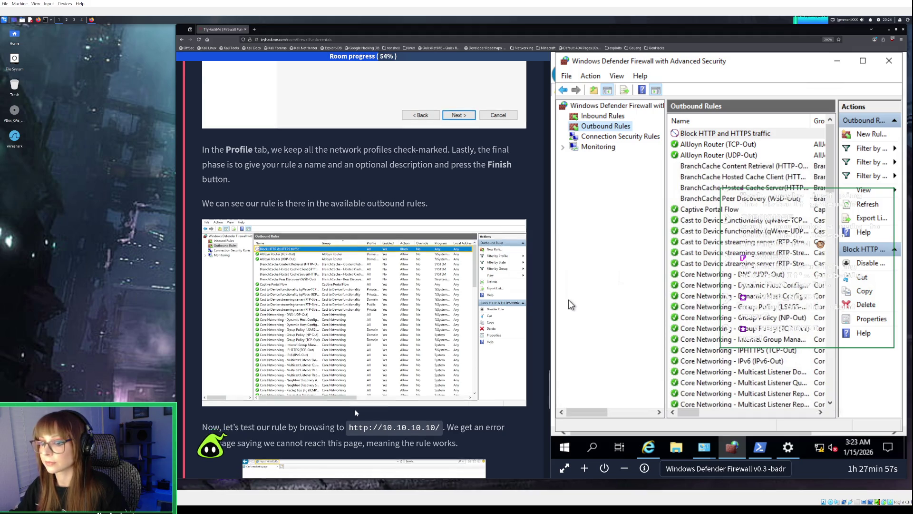
{"action": "scroll", "coordinate": [356, 413], "scroll_direction": "down", "scroll_amount": 3}
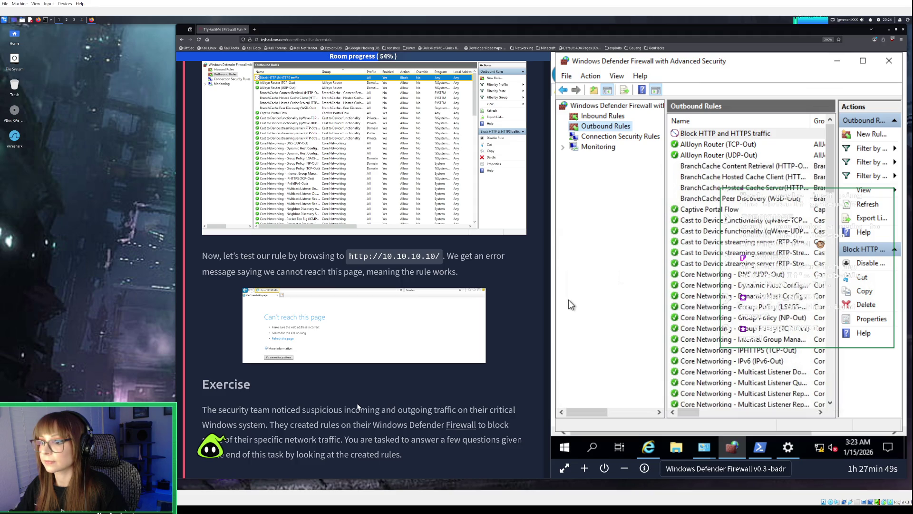
{"action": "scroll", "coordinate": [357, 407], "scroll_direction": "down", "scroll_amount": 3}
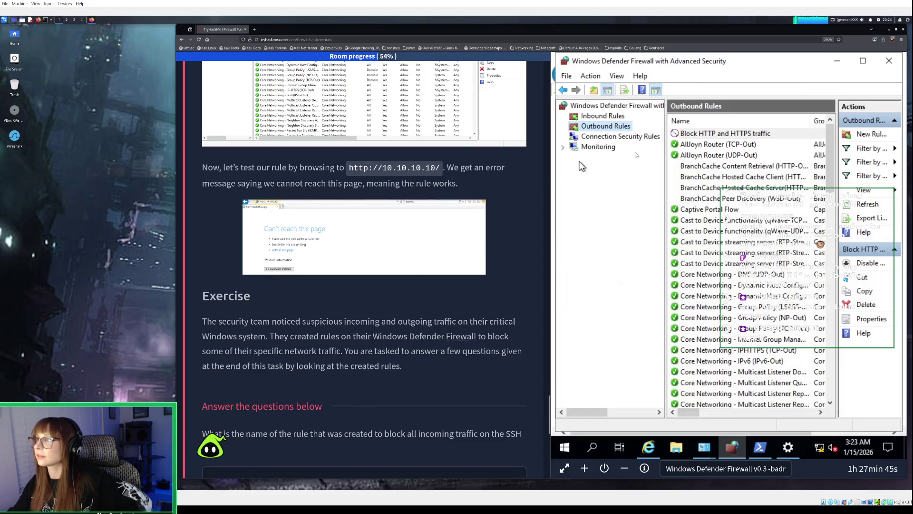
{"action": "scroll", "coordinate": [716, 164], "scroll_direction": "down", "scroll_amount": 4}
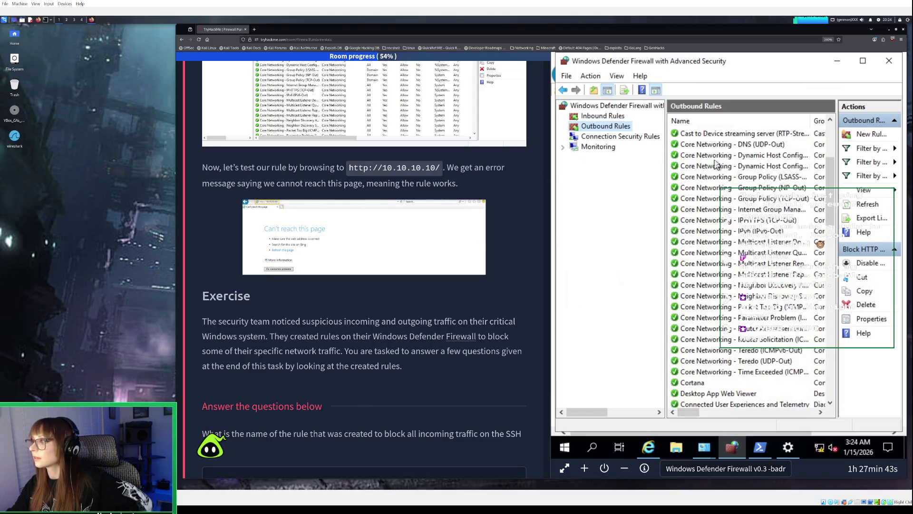
{"action": "scroll", "coordinate": [717, 165], "scroll_direction": "down", "scroll_amount": 20}
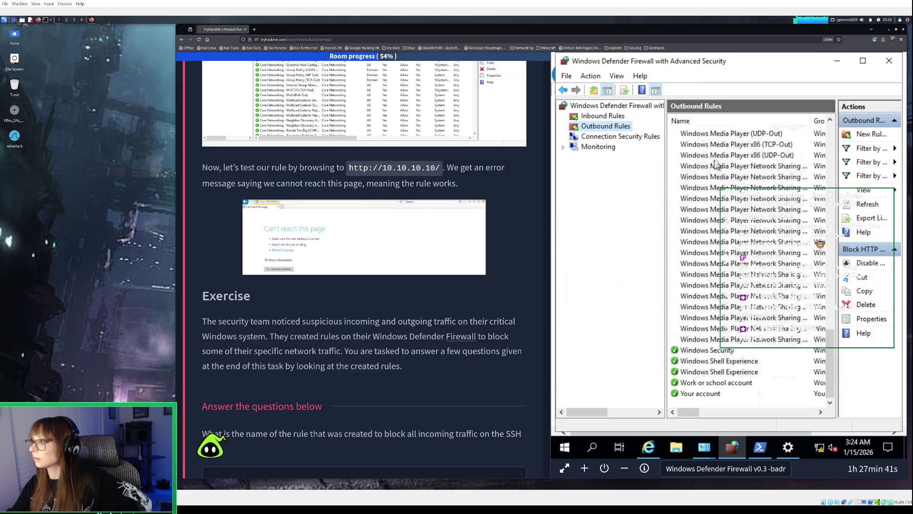
{"action": "scroll", "coordinate": [717, 164], "scroll_direction": "up", "scroll_amount": 4}
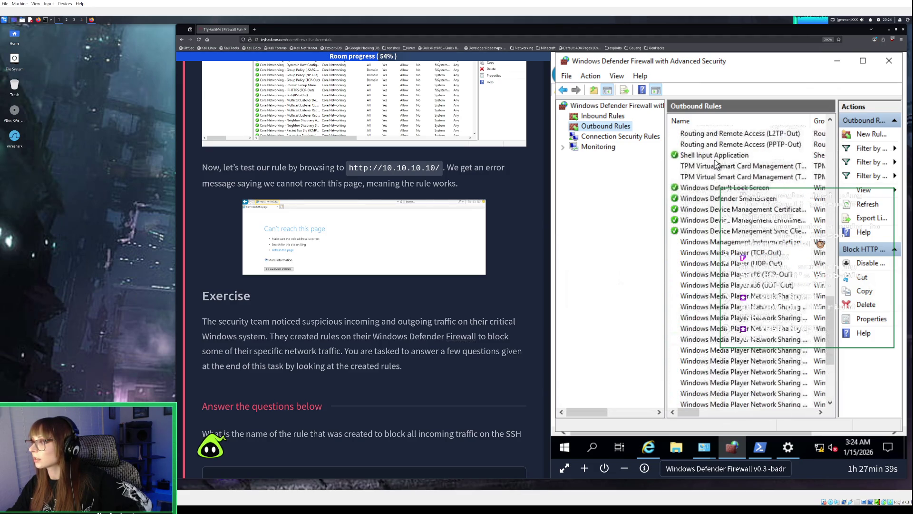
{"action": "scroll", "coordinate": [717, 164], "scroll_direction": "up", "scroll_amount": 2}
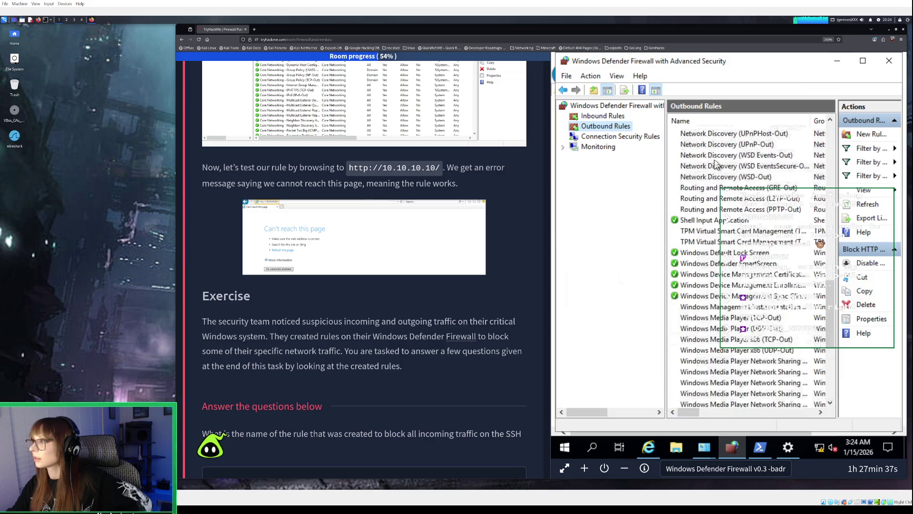
{"action": "scroll", "coordinate": [716, 165], "scroll_direction": "up", "scroll_amount": 4}
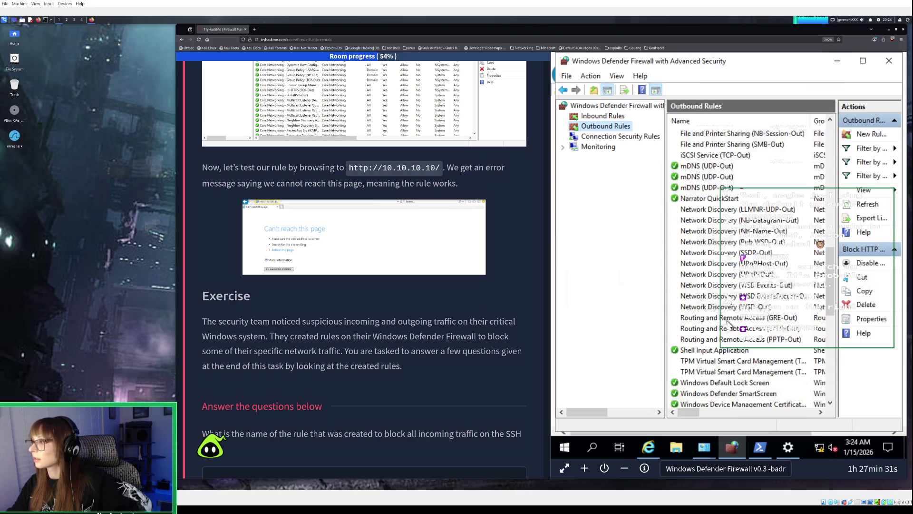
{"action": "scroll", "coordinate": [723, 225], "scroll_direction": "up", "scroll_amount": 5}
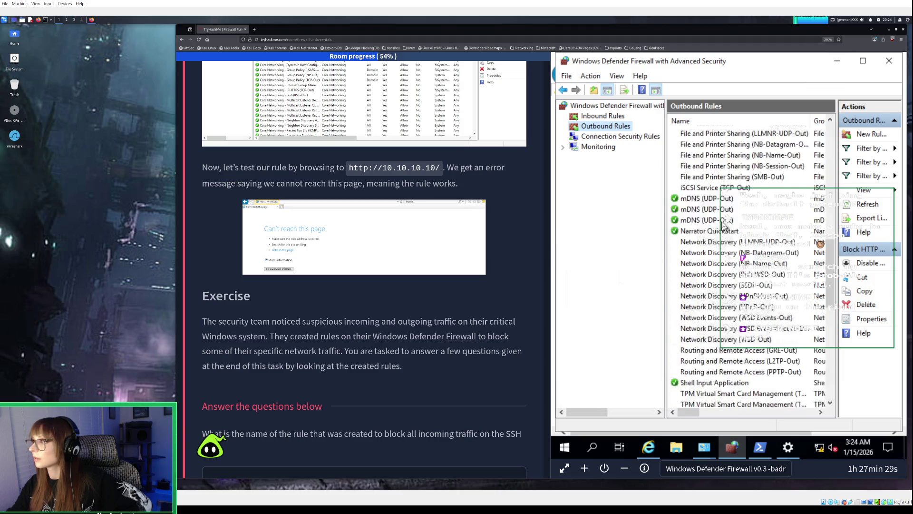
{"action": "scroll", "coordinate": [723, 225], "scroll_direction": "up", "scroll_amount": 1}
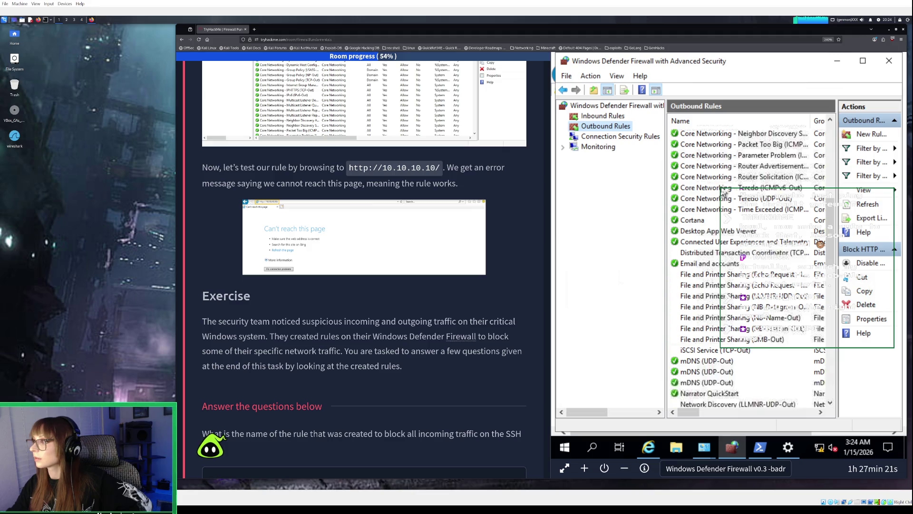
{"action": "scroll", "coordinate": [723, 192], "scroll_direction": "up", "scroll_amount": 5}
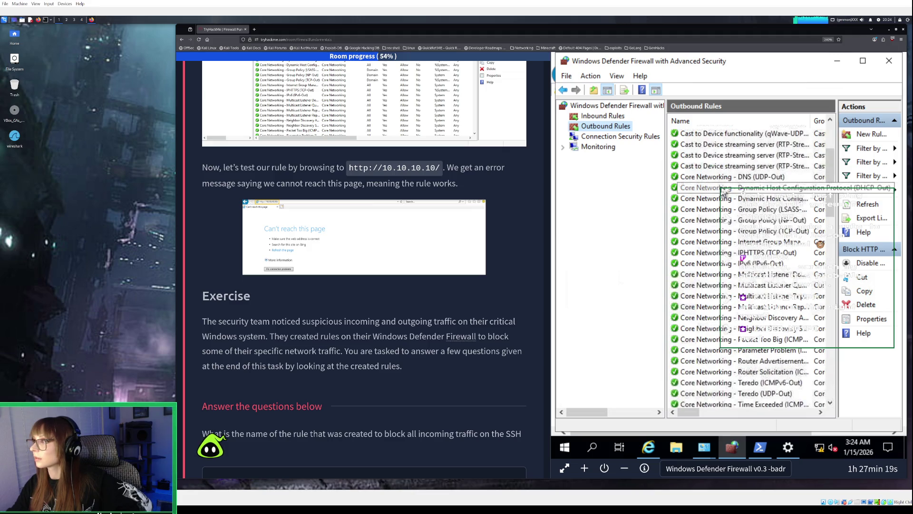
{"action": "scroll", "coordinate": [723, 191], "scroll_direction": "up", "scroll_amount": 4}
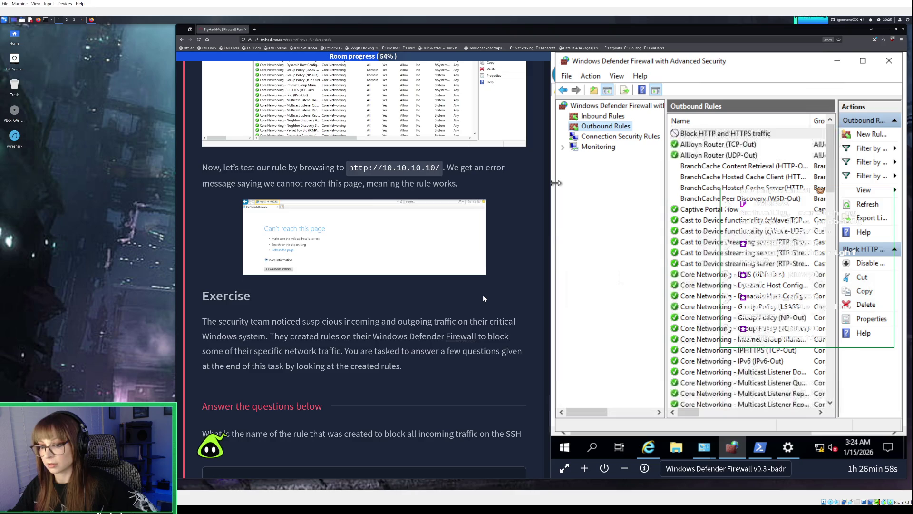
{"action": "scroll", "coordinate": [483, 297], "scroll_direction": "down", "scroll_amount": 3}
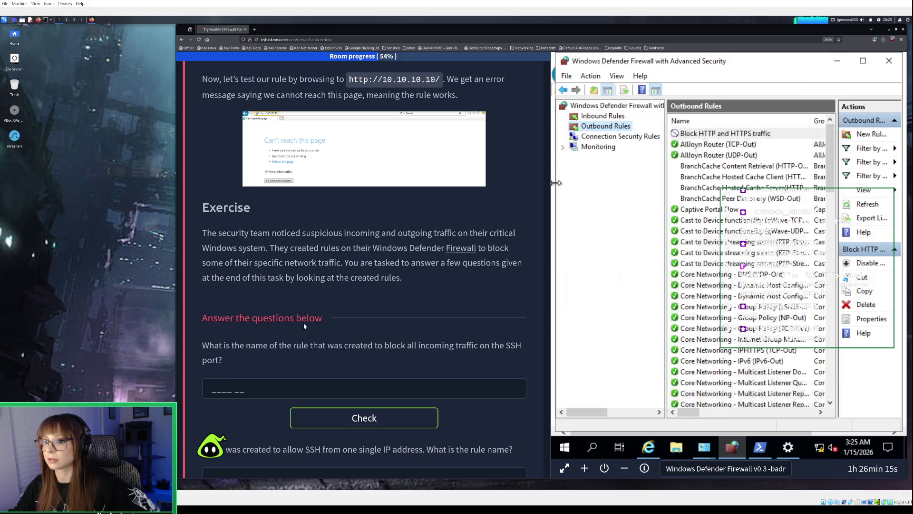
- Switch the console tree from Outbound Rules to Inbound Rules
{"action": "scroll", "coordinate": [300, 351], "scroll_direction": "down", "scroll_amount": 3}
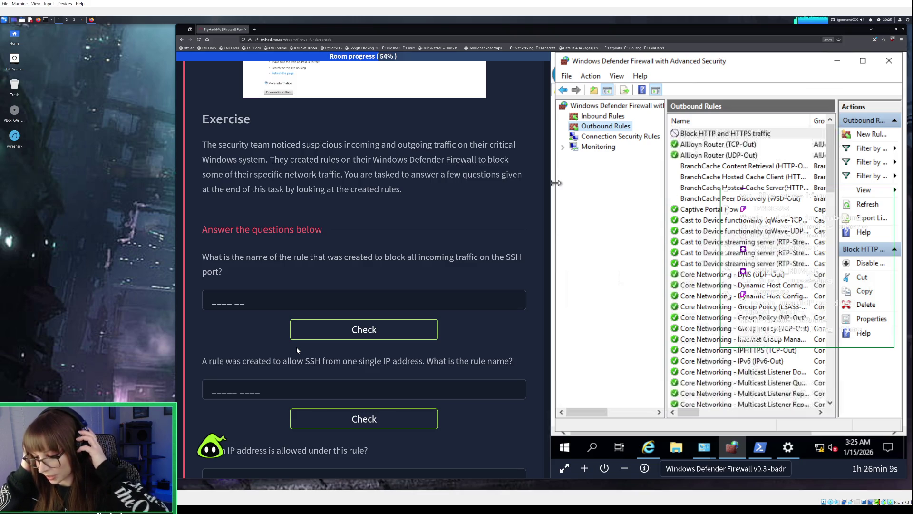
{"action": "left_click", "coordinate": [604, 116]}
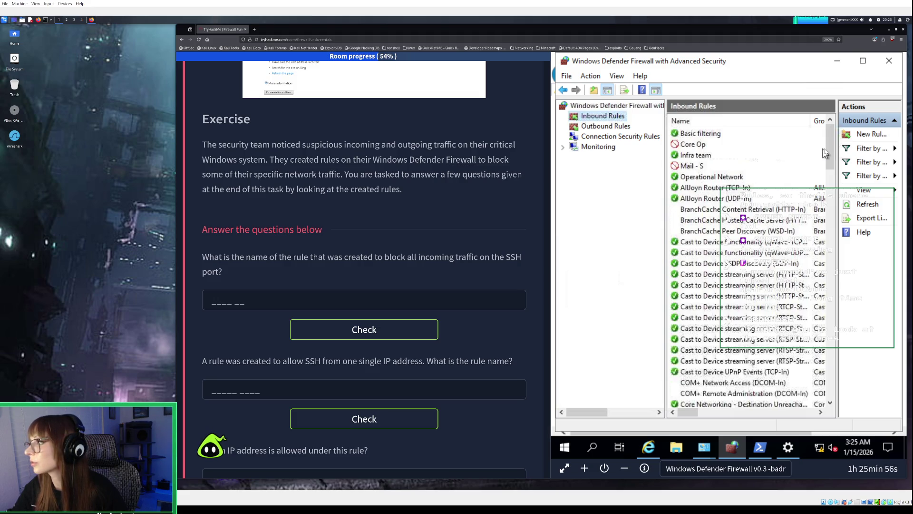
- Look through the Inbound Rules profile, state and group filter options without applying any filter
{"action": "left_click", "coordinate": [873, 153]}
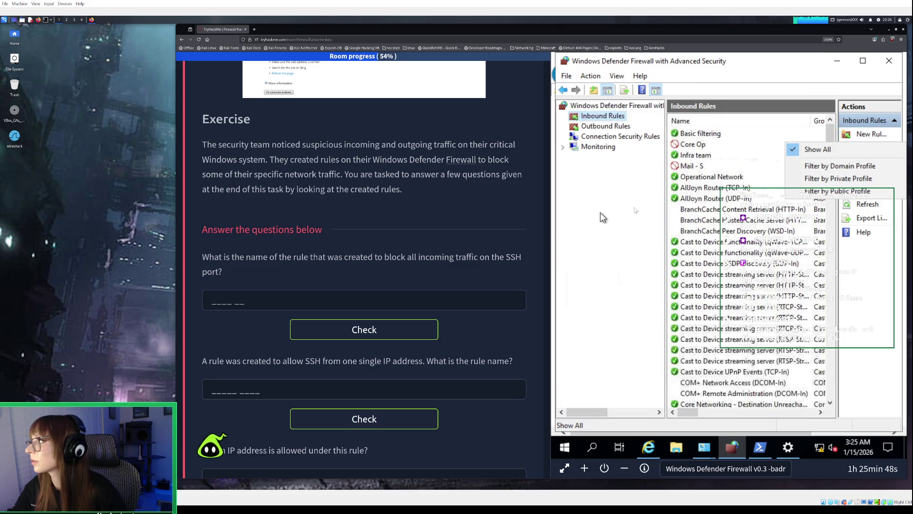
{"action": "left_click", "coordinate": [633, 211]}
{"action": "left_click", "coordinate": [865, 164]}
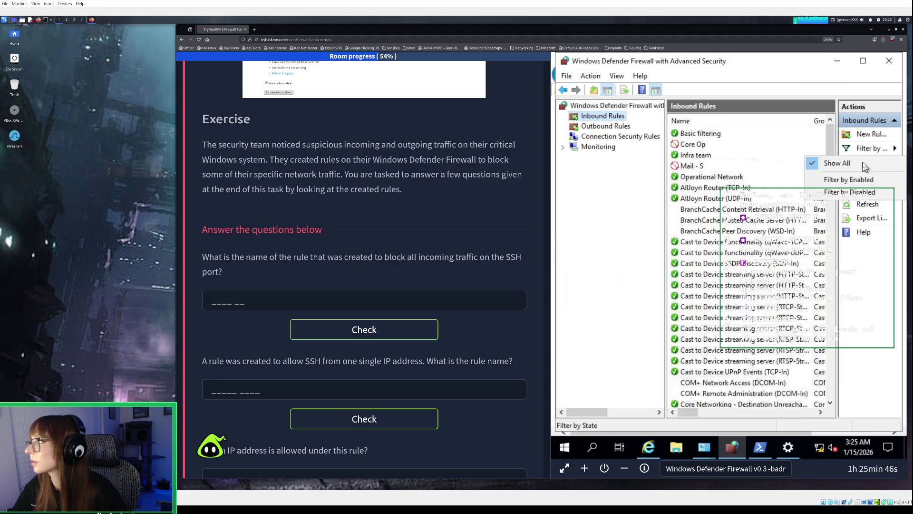
{"action": "left_click", "coordinate": [598, 216]}
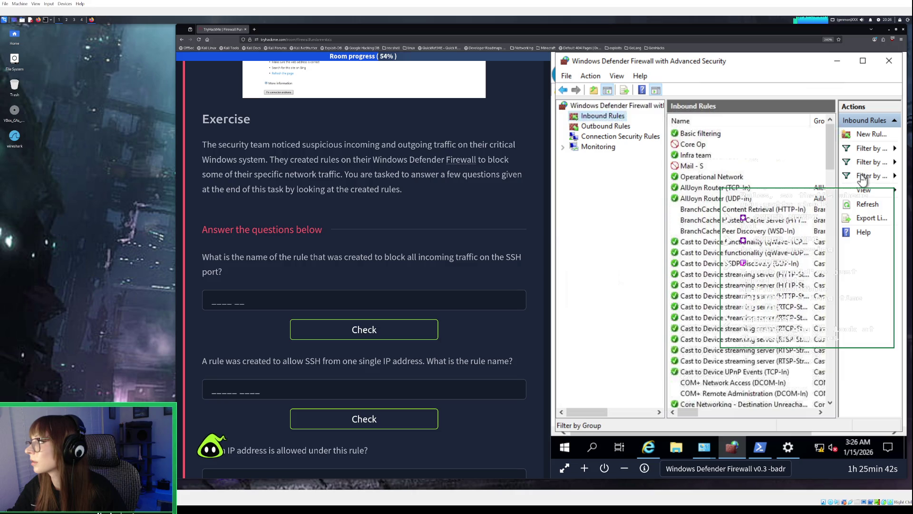
{"action": "left_click", "coordinate": [862, 177]}
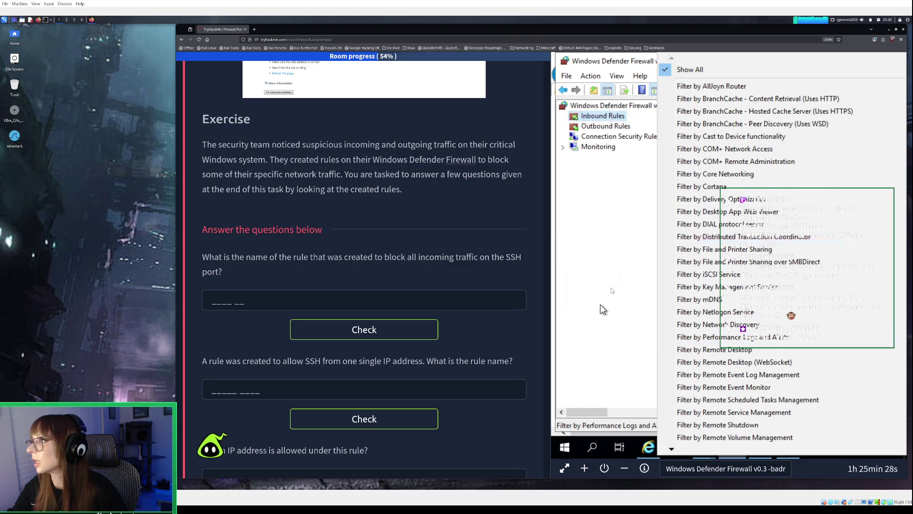
{"action": "left_click", "coordinate": [618, 272]}
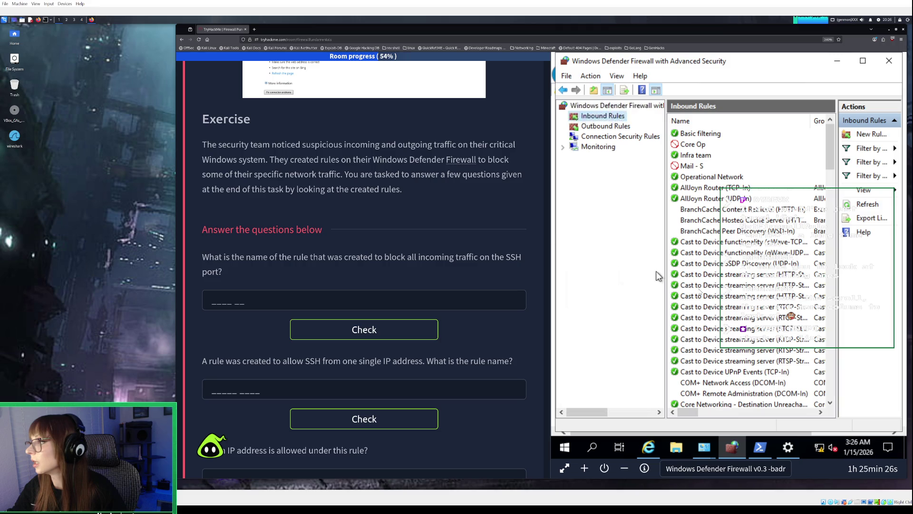
{"action": "scroll", "coordinate": [699, 292], "scroll_direction": "down", "scroll_amount": 2}
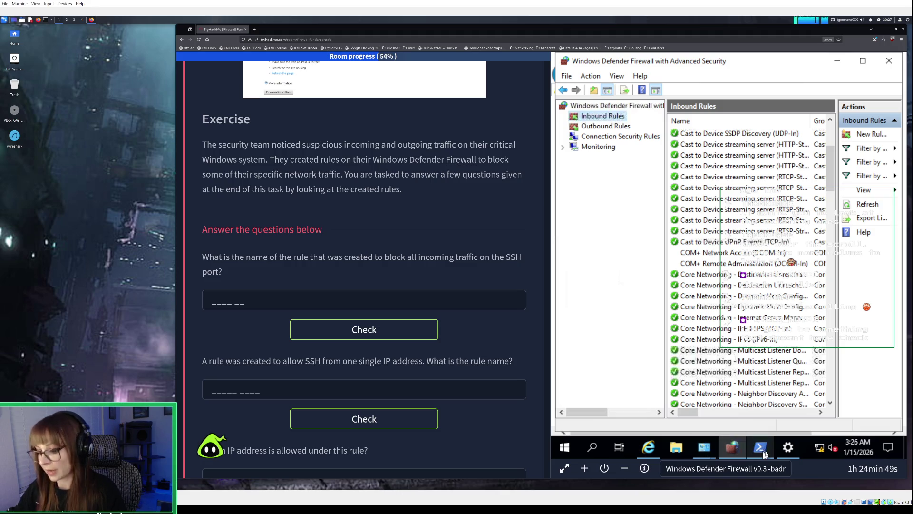
{"action": "mouse_move", "coordinate": [765, 452]}
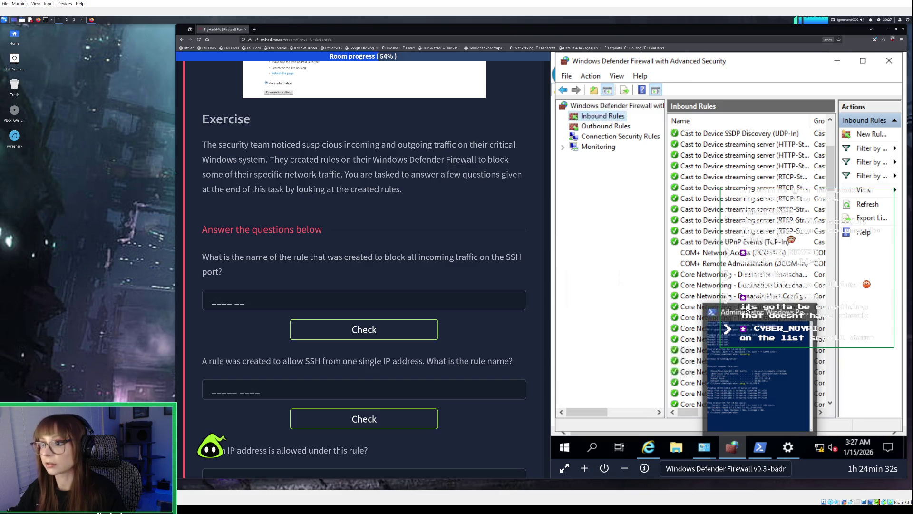
{"action": "mouse_move", "coordinate": [747, 308]}
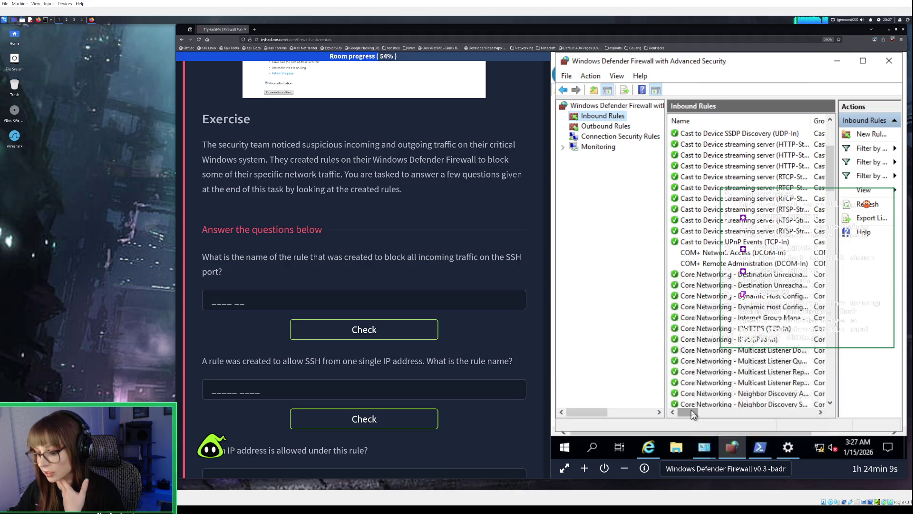
- Locate and select Infra team, the inbound rule allowing TCP port 22 from 192.168.13.7
{"action": "mouse_move", "coordinate": [691, 410]}
{"action": "left_mouse_down"}
{"action": "mouse_move", "coordinate": [830, 407]}
{"action": "mouse_move", "coordinate": [753, 407]}
{"action": "left_mouse_up"}
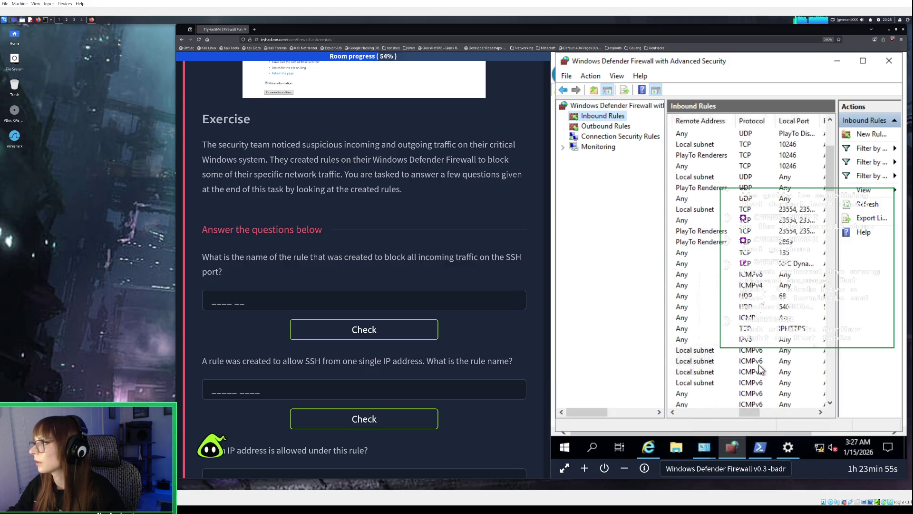
{"action": "mouse_move", "coordinate": [830, 164]}
{"action": "left_mouse_down"}
{"action": "mouse_move", "coordinate": [835, 324]}
{"action": "mouse_move", "coordinate": [820, 407]}
{"action": "left_mouse_up"}
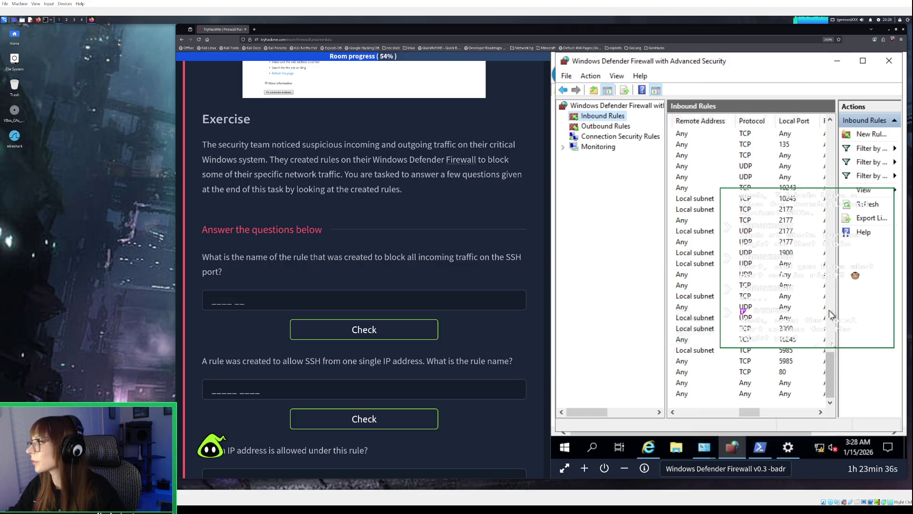
{"action": "left_click_drag", "start_coordinate": [832, 379], "coordinate": [825, 170]}
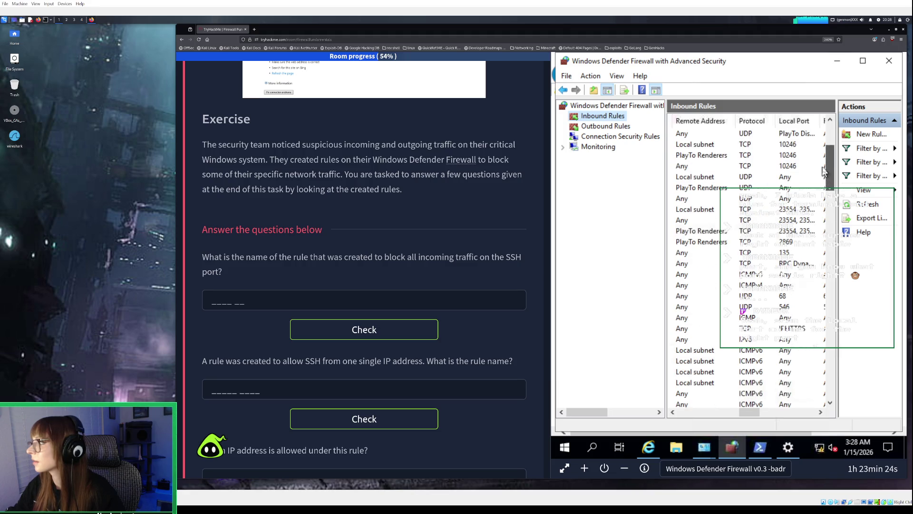
{"action": "left_click_drag", "start_coordinate": [825, 170], "coordinate": [826, 147]}
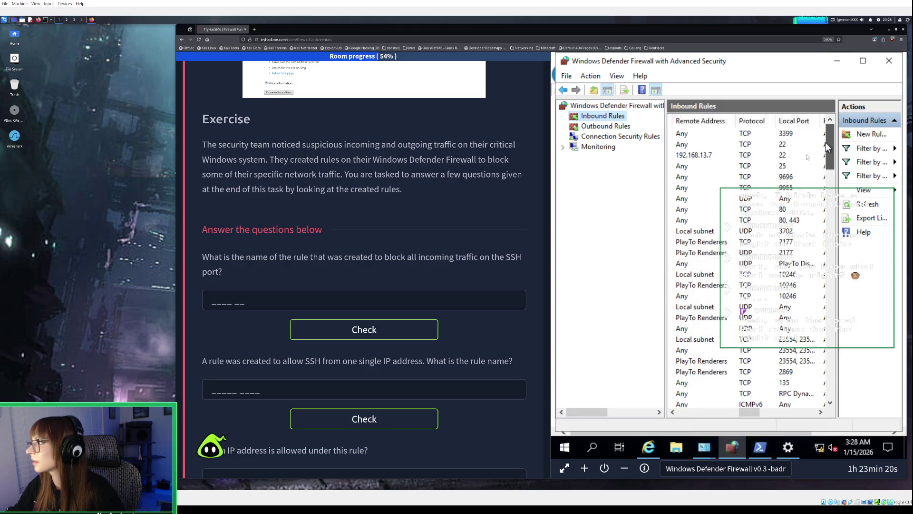
{"action": "left_click", "coordinate": [772, 155]}
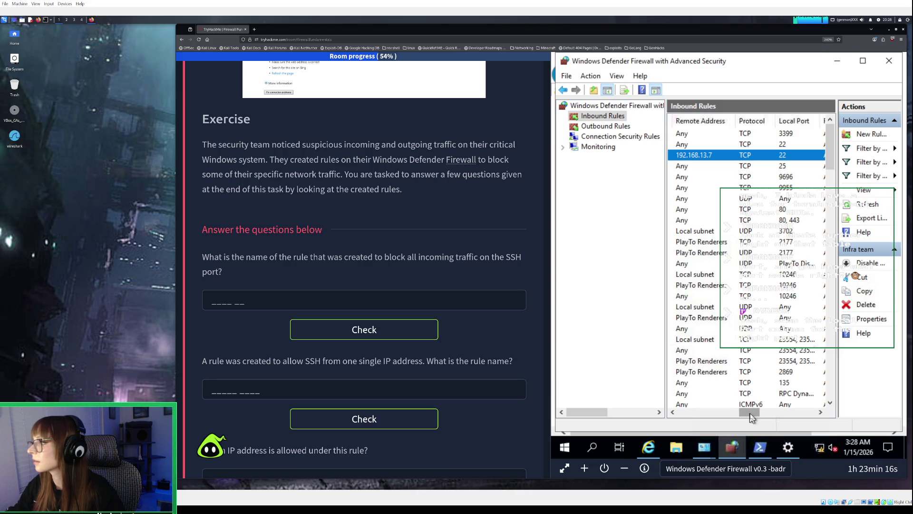
{"action": "left_click_drag", "start_coordinate": [741, 412], "coordinate": [681, 416]}
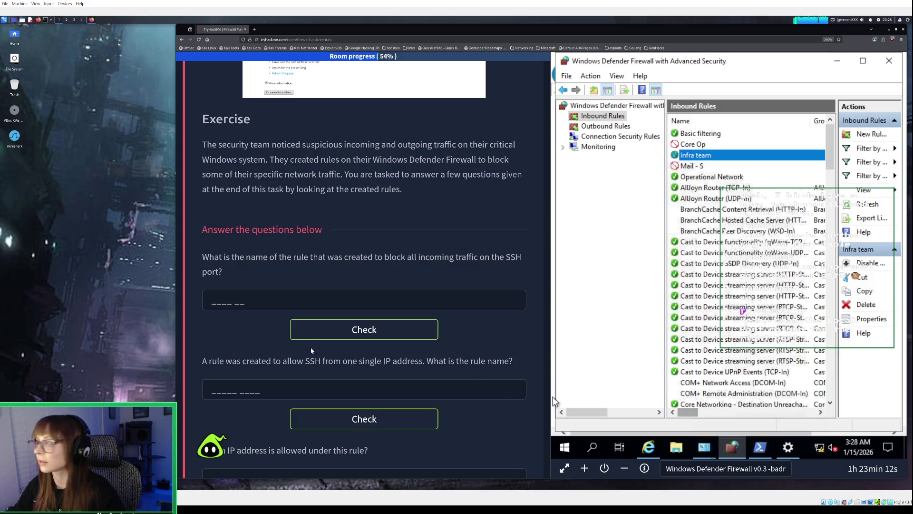
{"action": "left_click", "coordinate": [229, 303]}
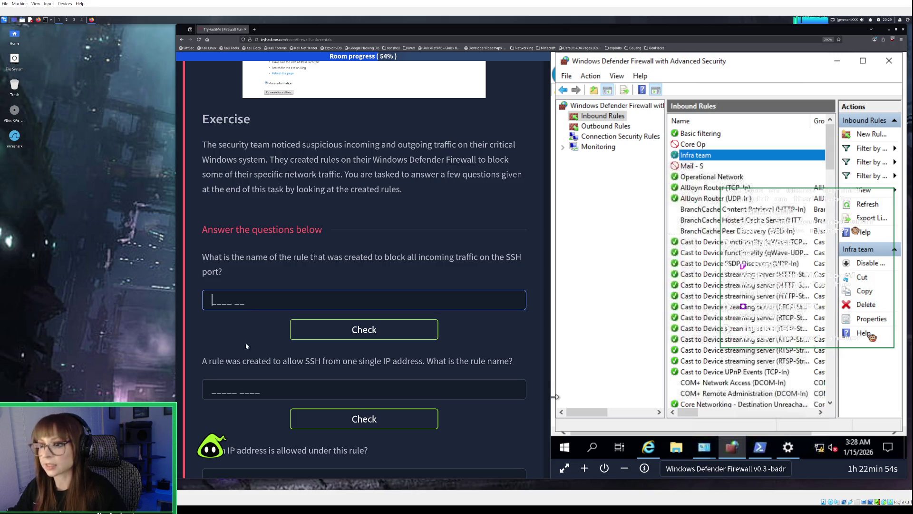
- Answer 'infra team' for the single-IP SSH rule question and check it, reaching 63% progress
{"action": "left_click", "coordinate": [242, 391]}
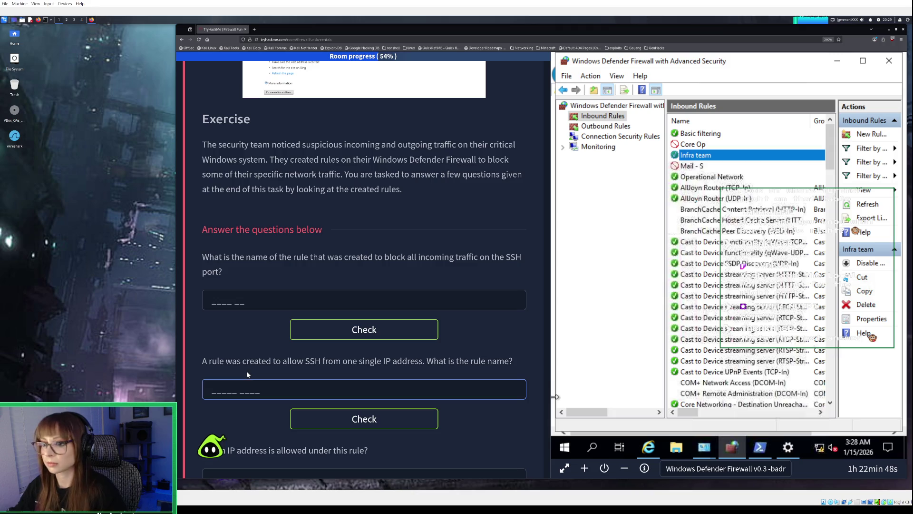
{"action": "type", "text": "infra"}
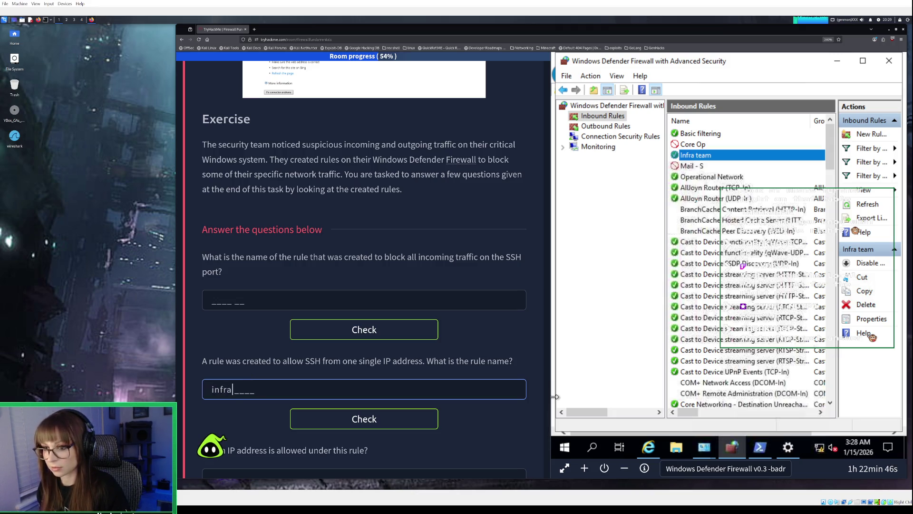
{"action": "type", "text": " team"}
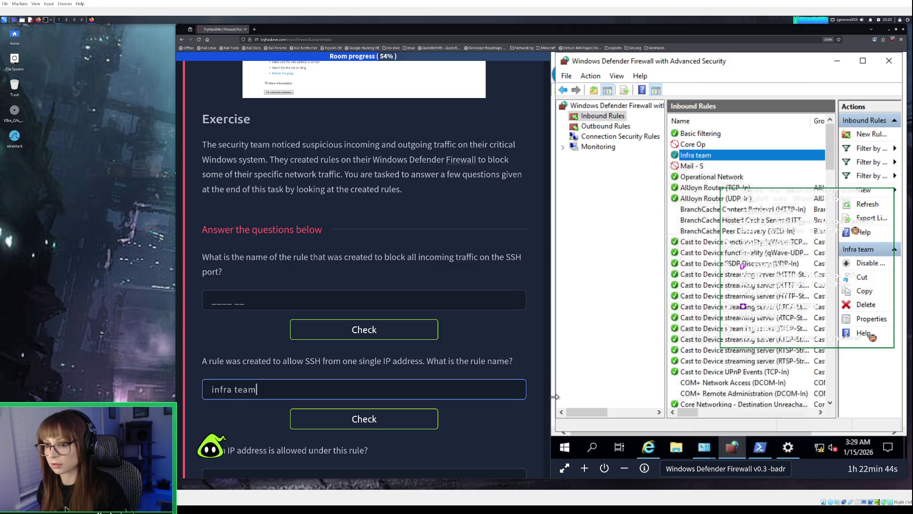
{"action": "left_click", "coordinate": [352, 428]}
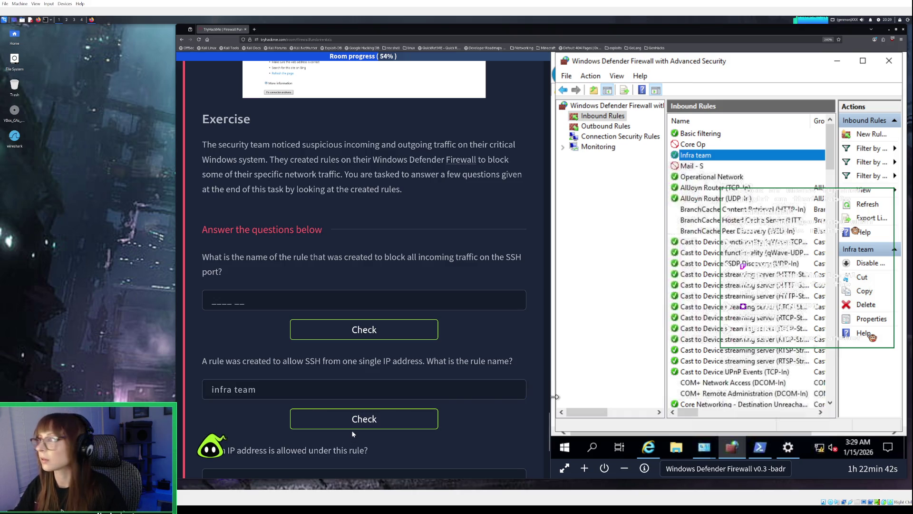
{"action": "left_click", "coordinate": [379, 420]}
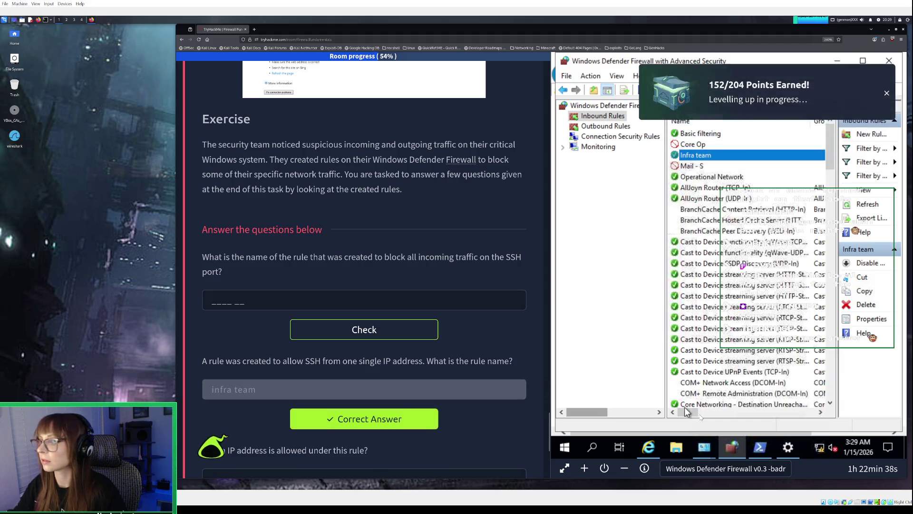
{"action": "left_click_drag", "start_coordinate": [697, 414], "coordinate": [766, 415]}
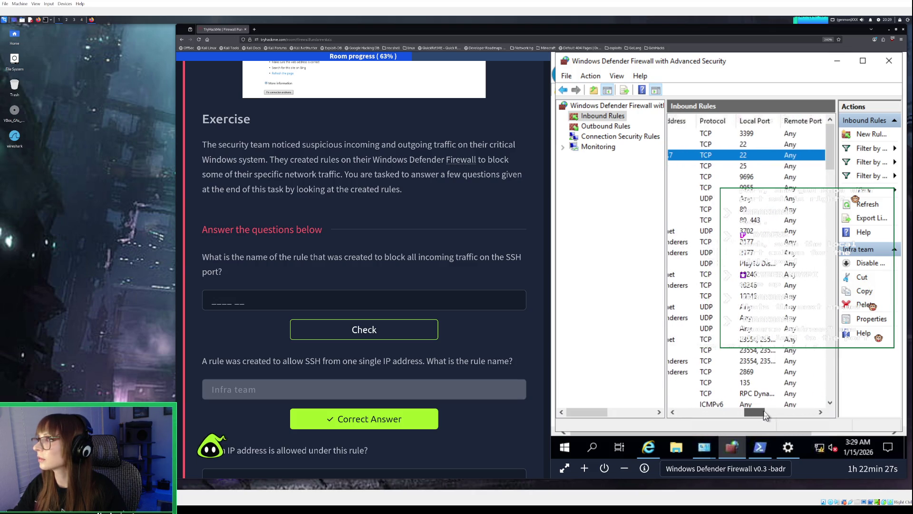
{"action": "left_click", "coordinate": [778, 144]}
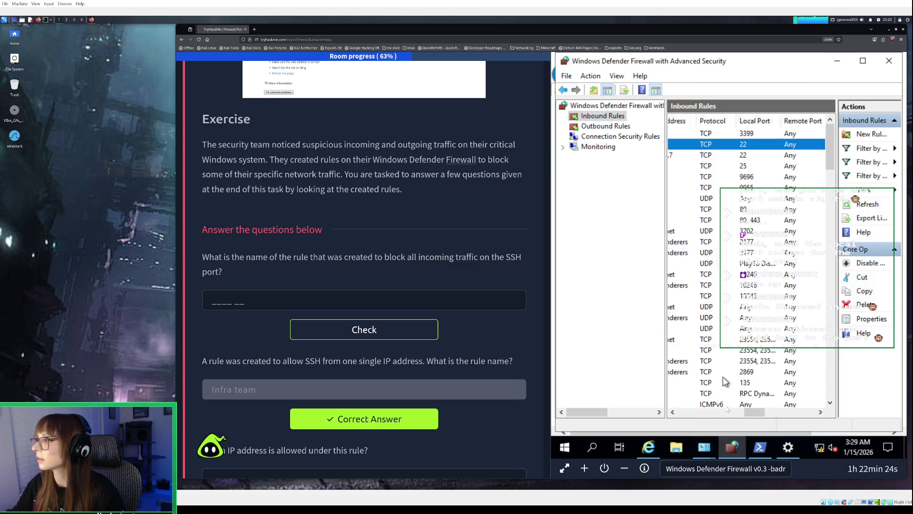
- Submit 'core op' as the rule blocking all incoming SSH
{"action": "left_click_drag", "start_coordinate": [739, 412], "coordinate": [671, 412]}
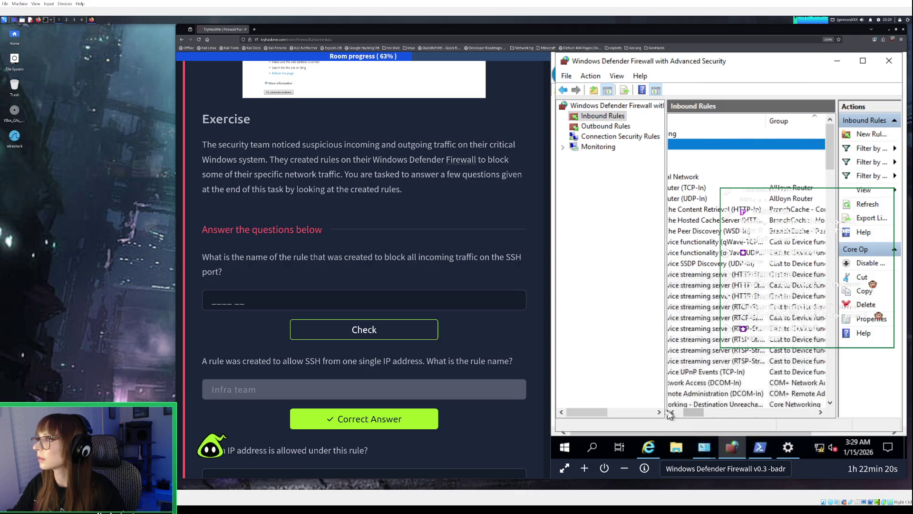
{"action": "left_click_drag", "start_coordinate": [692, 410], "coordinate": [674, 412]}
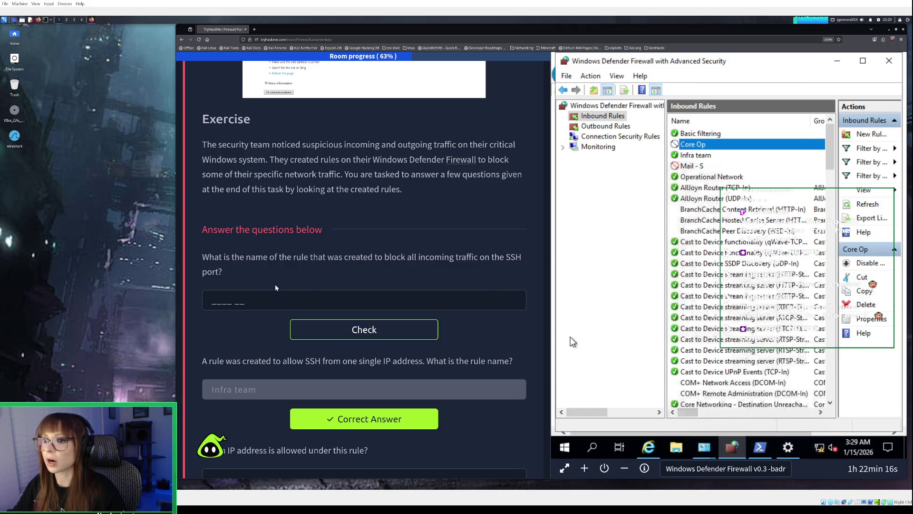
{"action": "left_click", "coordinate": [259, 309]}
{"action": "type", "text": "core op"}
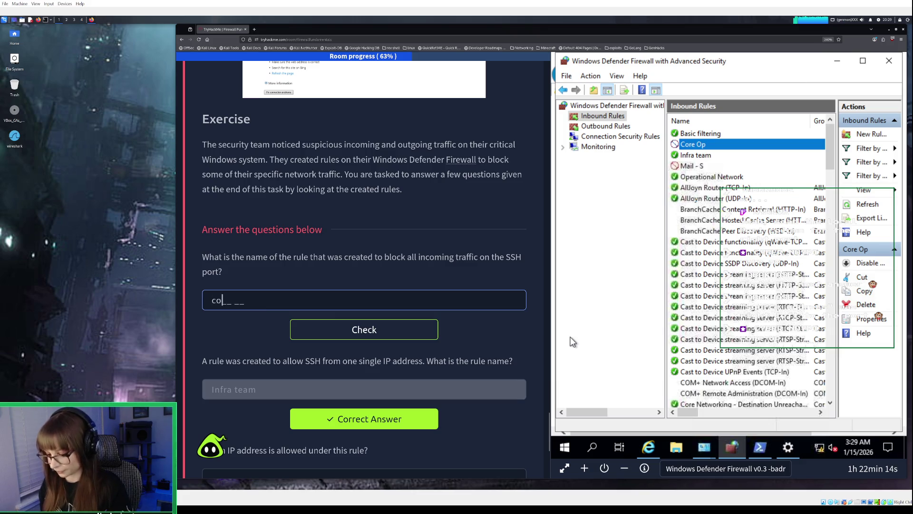
{"action": "key", "text": "Return"}
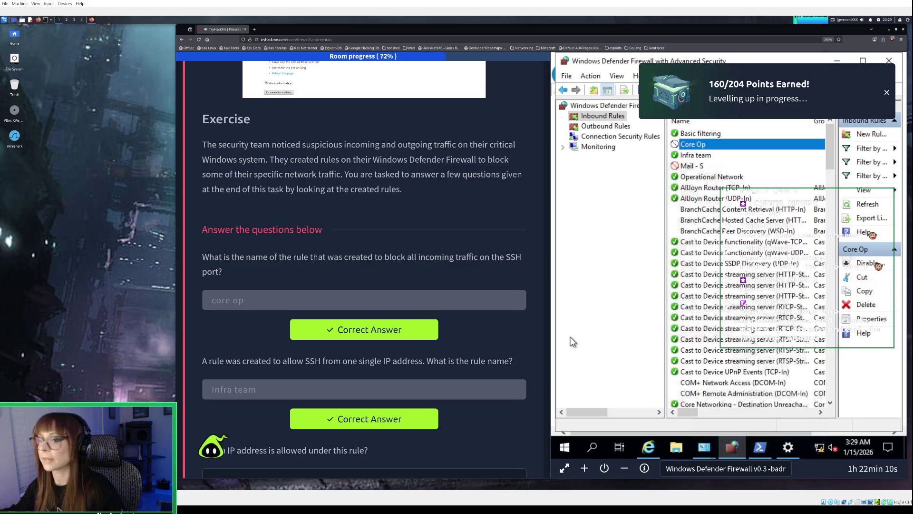
- Select the Infra team inbound rule and bring up its context menu
{"action": "scroll", "coordinate": [286, 345], "scroll_direction": "down", "scroll_amount": 2}
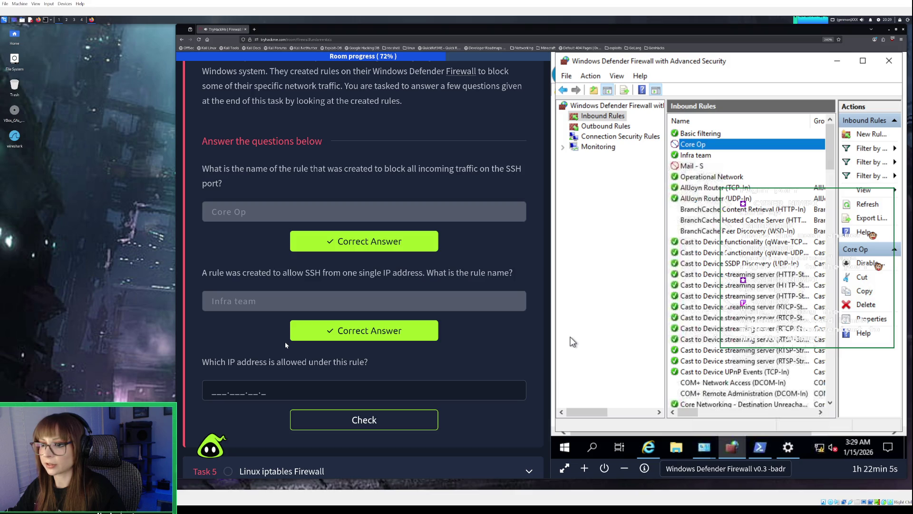
{"action": "left_click", "coordinate": [693, 156]}
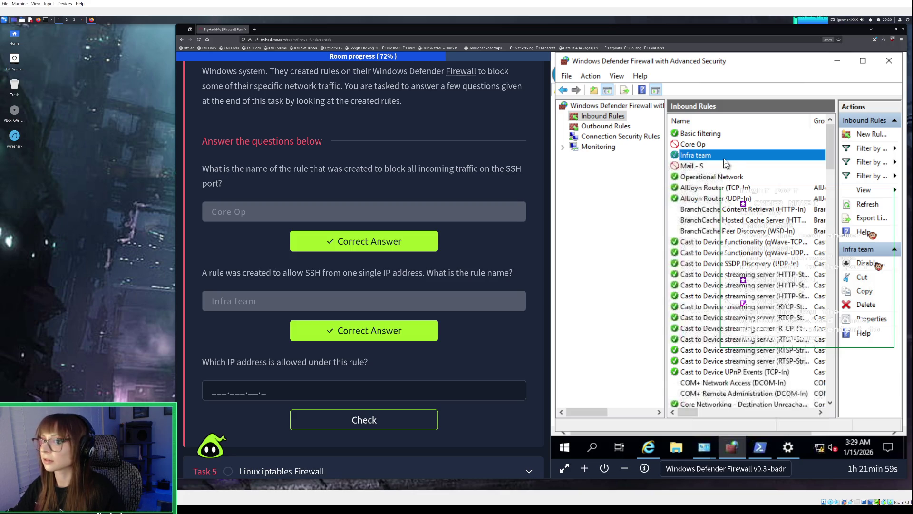
{"action": "right_click", "coordinate": [719, 158]}
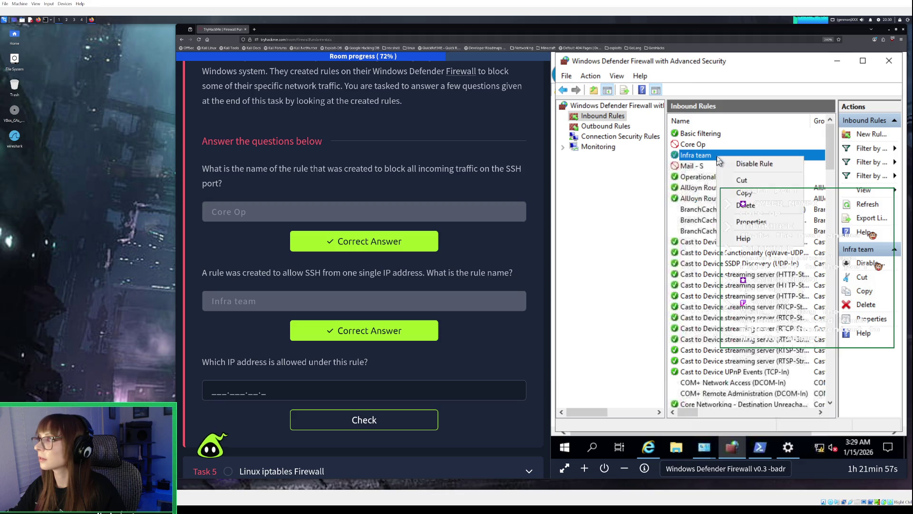
- Read the Infra team rule's Scope remote address and submit 192.168.13.7 as the allowed IP
{"action": "left_click", "coordinate": [746, 222]}
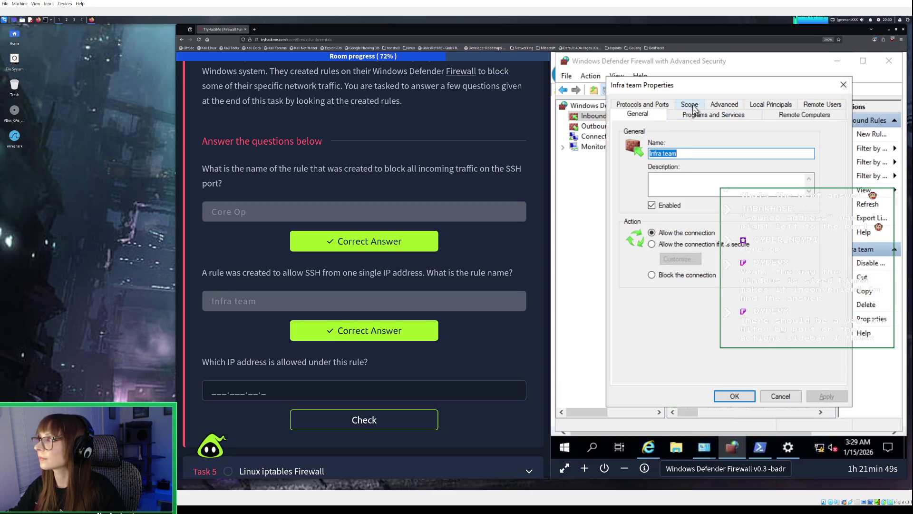
{"action": "left_click", "coordinate": [694, 108]}
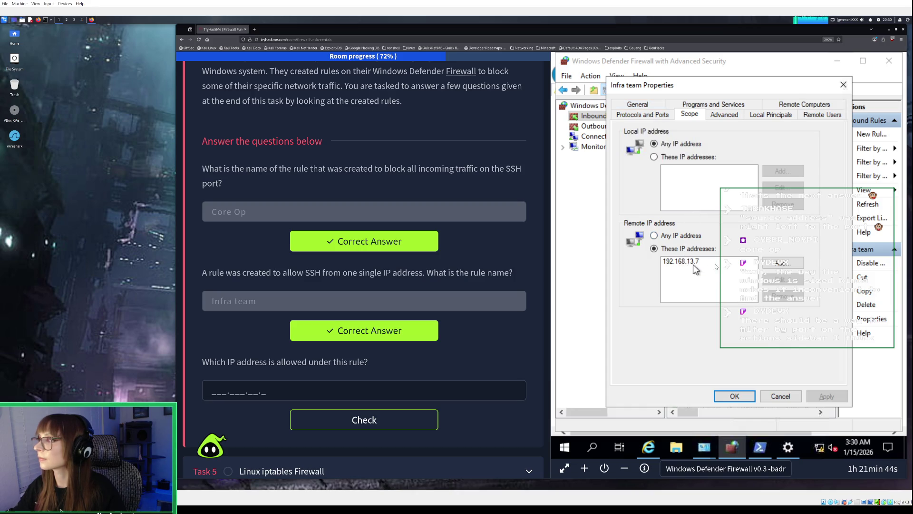
{"action": "left_click", "coordinate": [214, 391]}
{"action": "type", "text": "192.168"}
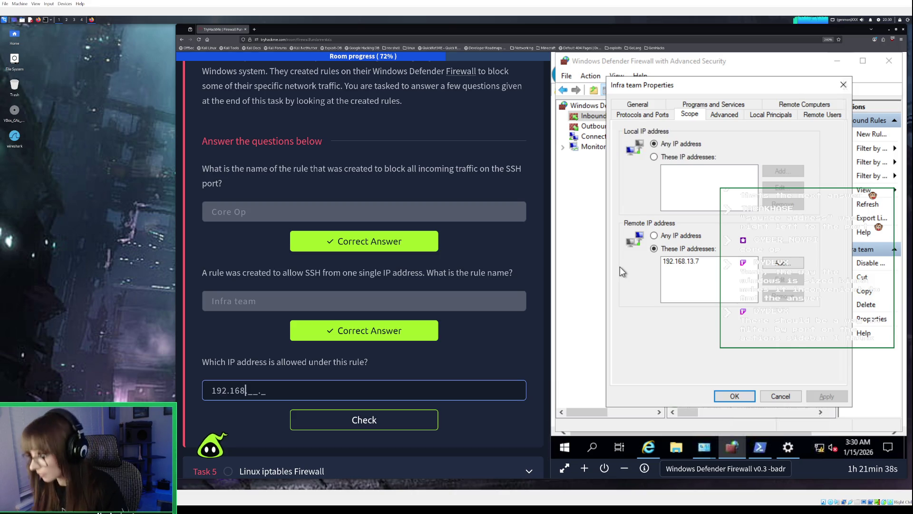
{"action": "type", "text": ".13.7"}
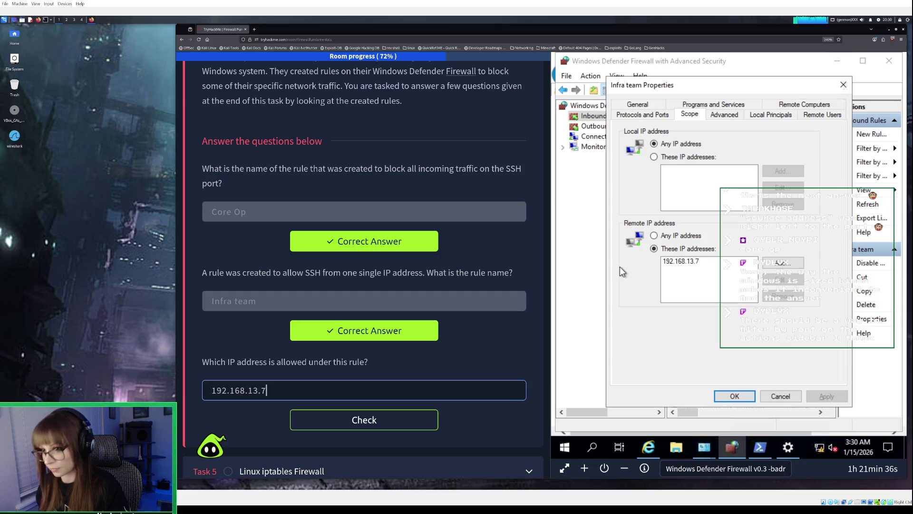
{"action": "key", "text": "Return"}
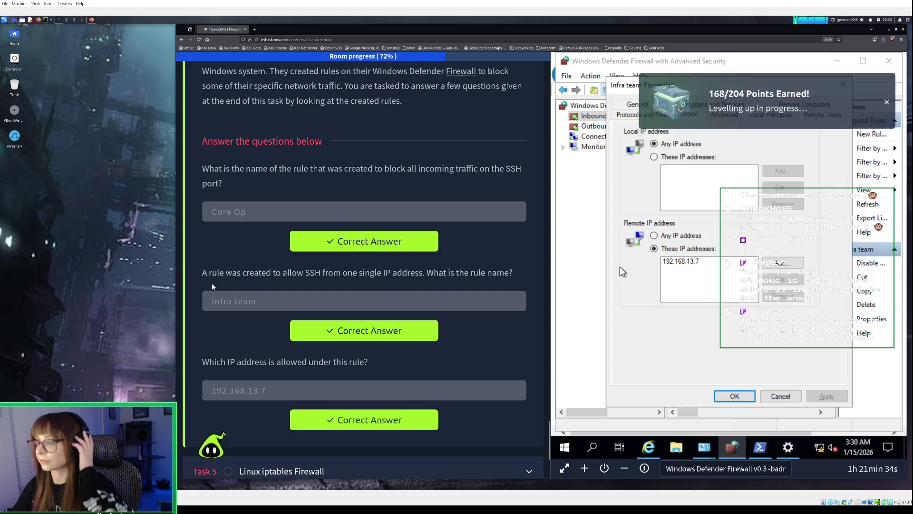
- Expand Task 5, Linux iptables Firewall, and scroll to its Netfilter section
{"action": "scroll", "coordinate": [316, 308], "scroll_direction": "down", "scroll_amount": 2}
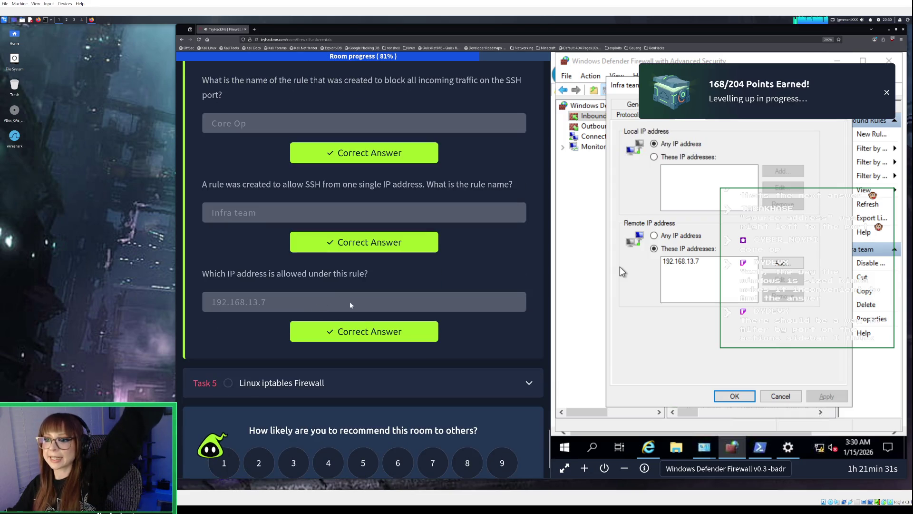
{"action": "left_click", "coordinate": [503, 380]}
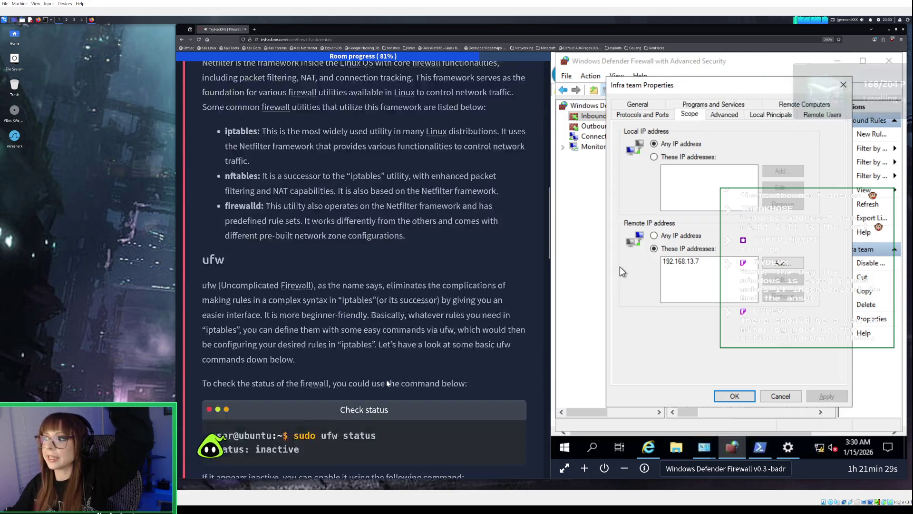
{"action": "scroll", "coordinate": [427, 284], "scroll_direction": "down", "scroll_amount": 3}
{"action": "scroll", "coordinate": [427, 284], "scroll_direction": "up", "scroll_amount": 10}
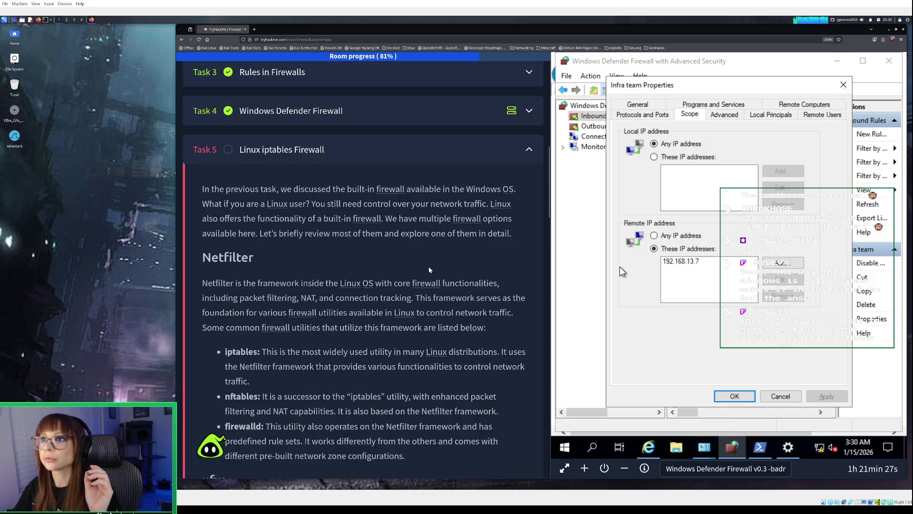
{"action": "scroll", "coordinate": [429, 270], "scroll_direction": "down", "scroll_amount": 3}
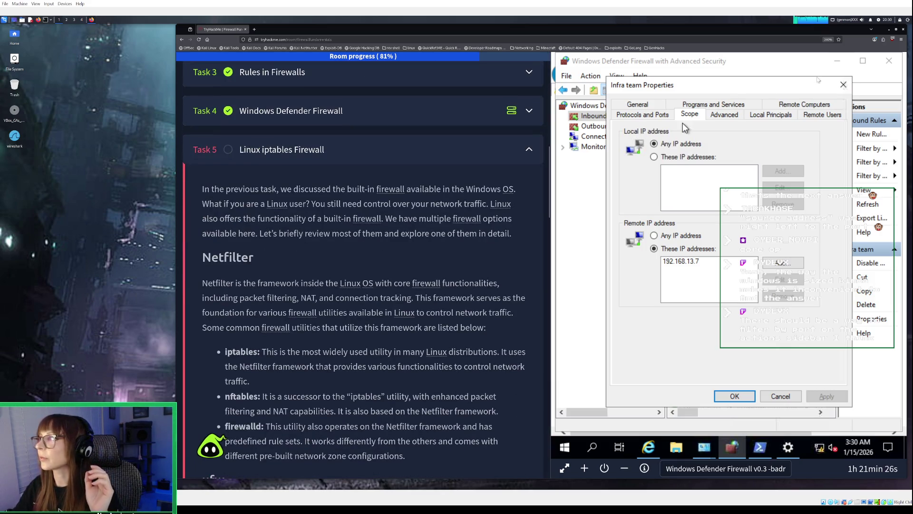
- Close the Infra team Properties dialog and bring up the Filter by Group list
{"action": "left_click", "coordinate": [844, 86]}
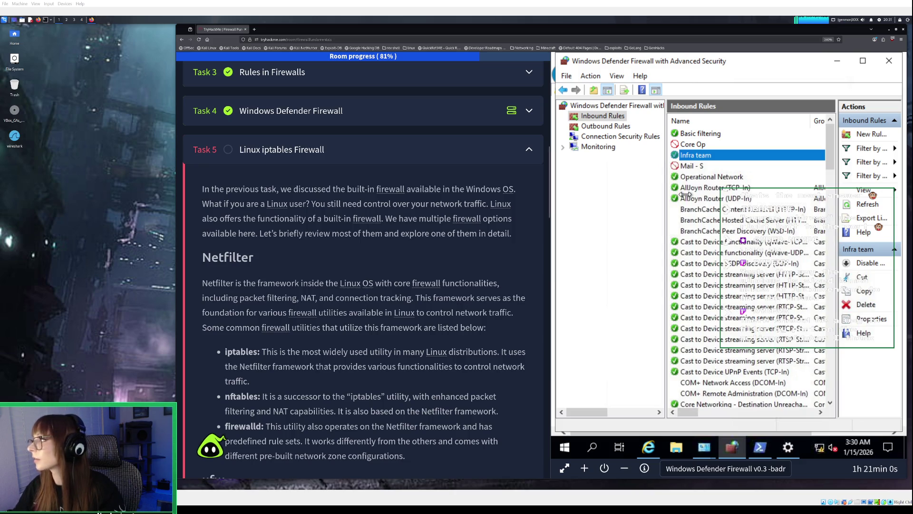
{"action": "left_click", "coordinate": [873, 177]}
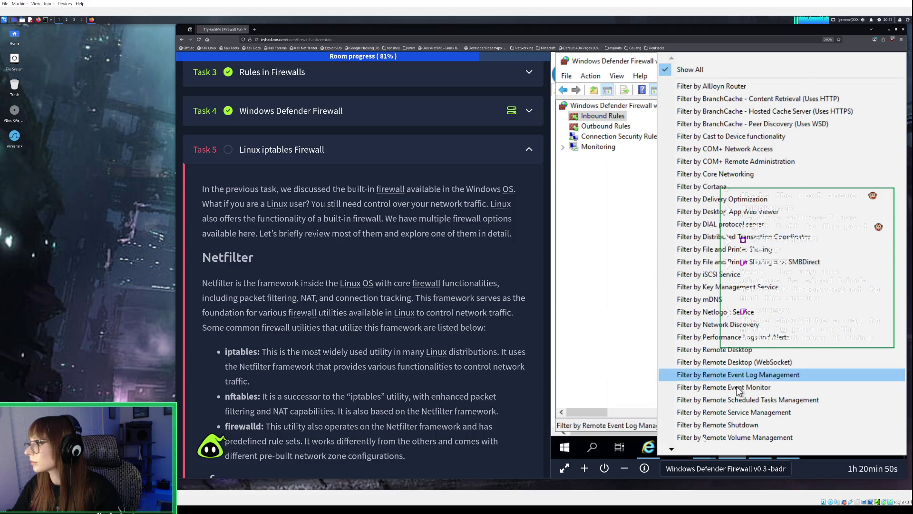
- Dismiss the group list and the View menu without applying any filter or view change
{"action": "left_click", "coordinate": [672, 449]}
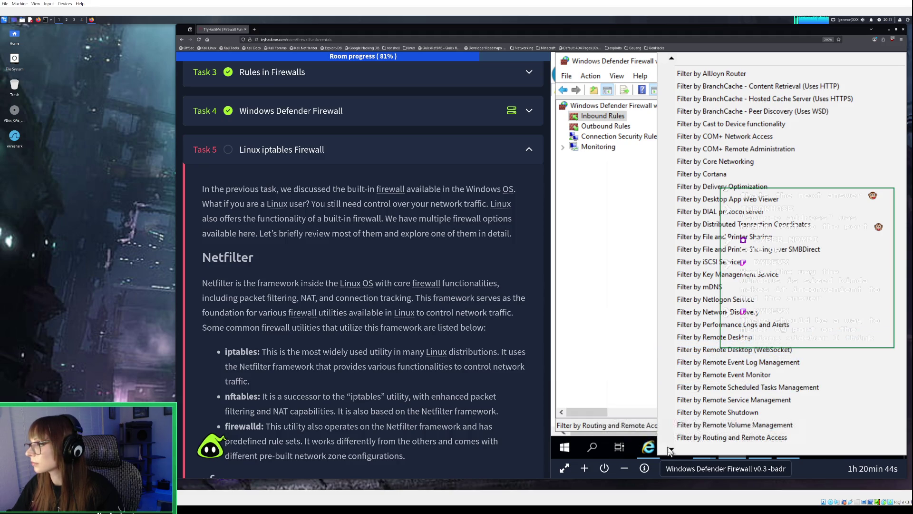
{"action": "left_click", "coordinate": [671, 450]}
{"action": "left_click", "coordinate": [670, 450]}
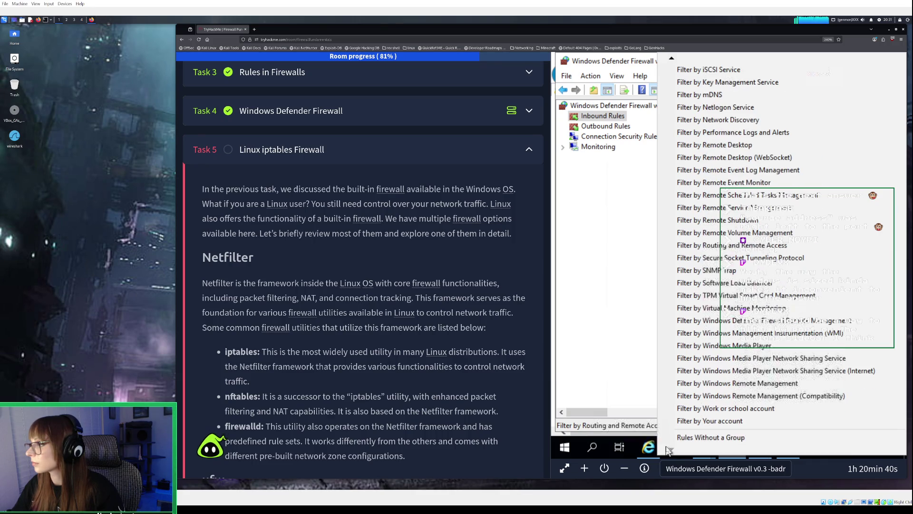
{"action": "left_click", "coordinate": [593, 313]}
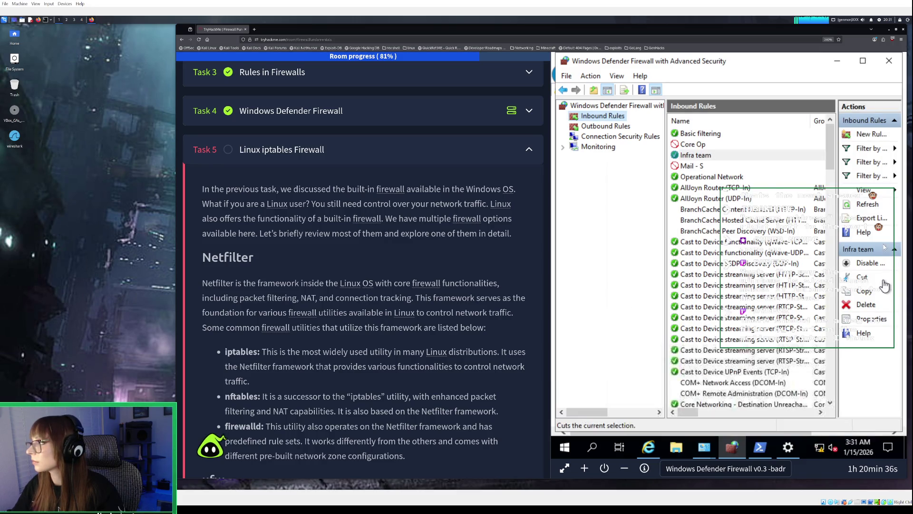
{"action": "left_click", "coordinate": [881, 195]}
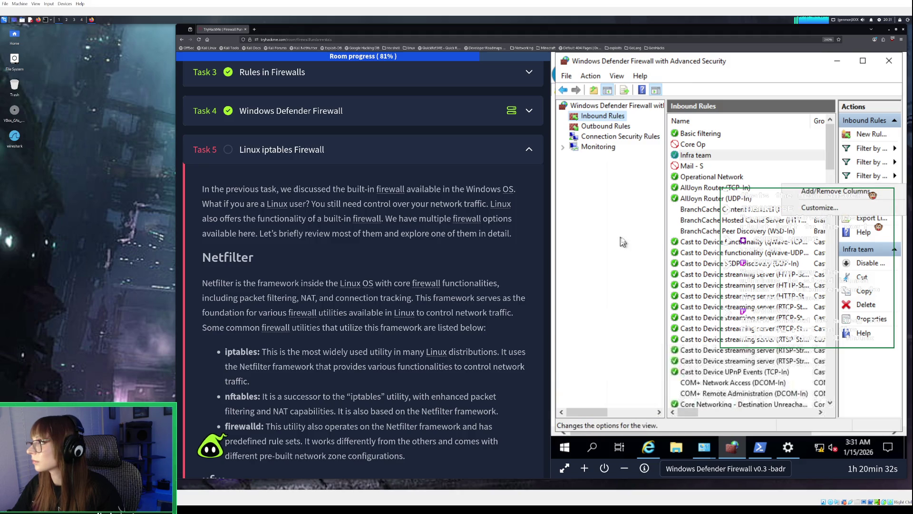
{"action": "left_click", "coordinate": [878, 208]}
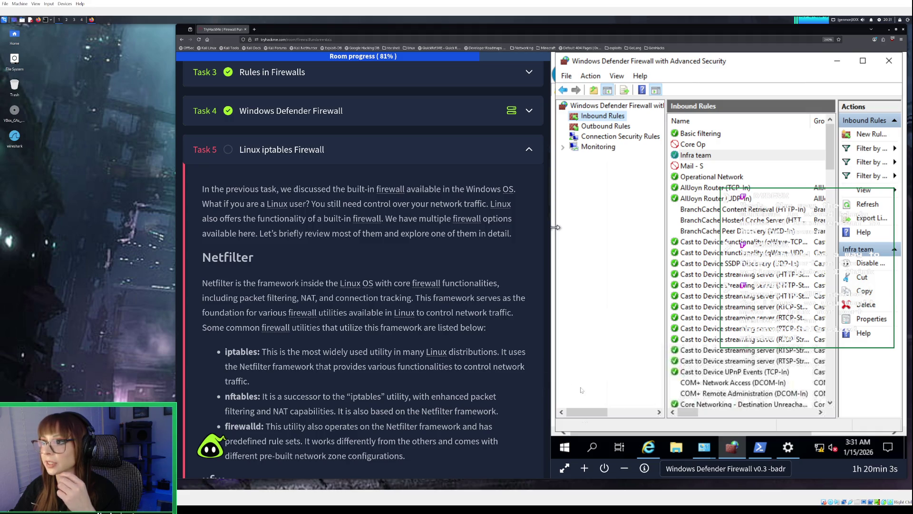
- Terminate the room's Windows Defender Firewall machine and confirm the termination
{"action": "mouse_move", "coordinate": [656, 452]}
{"action": "left_click", "coordinate": [606, 469]}
{"action": "left_click", "coordinate": [605, 311]}
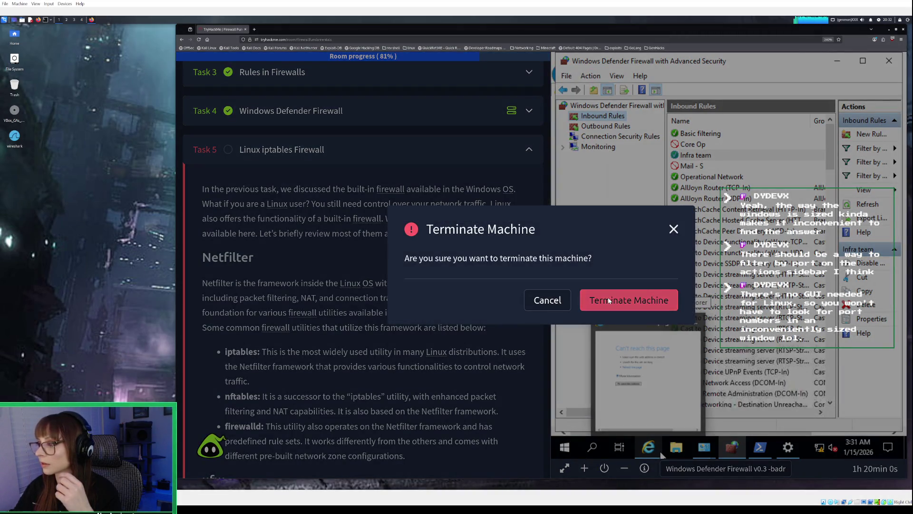
{"action": "scroll", "coordinate": [560, 286], "scroll_direction": "down", "scroll_amount": 3}
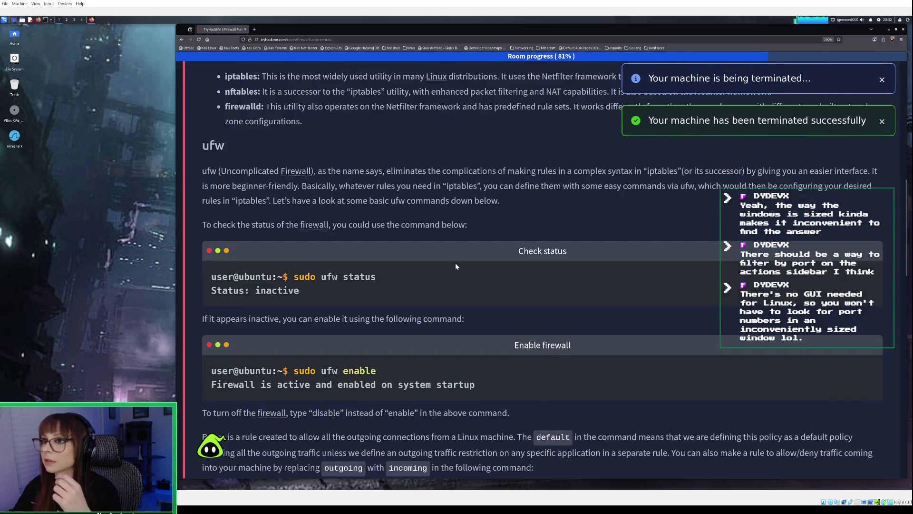
{"action": "scroll", "coordinate": [456, 266], "scroll_direction": "up", "scroll_amount": 5}
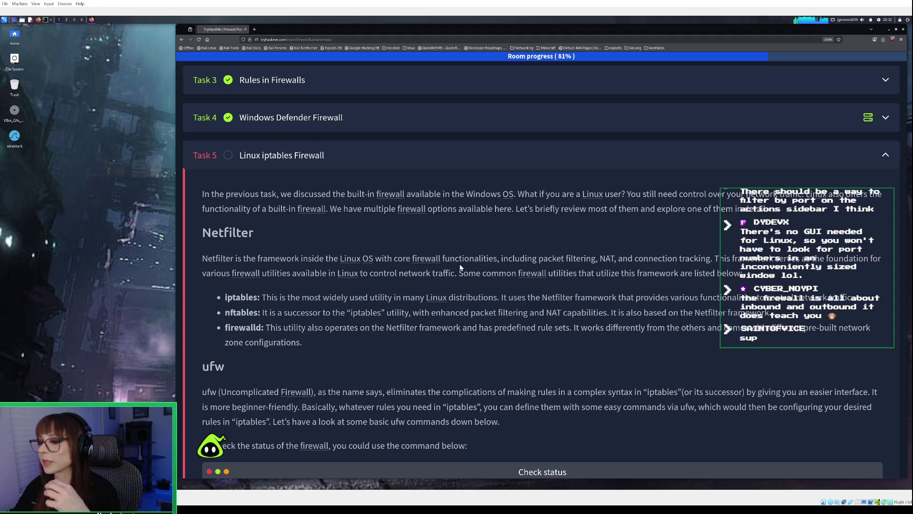
{"action": "scroll", "coordinate": [447, 283], "scroll_direction": "down", "scroll_amount": 1}
{"action": "scroll", "coordinate": [448, 285], "scroll_direction": "down", "scroll_amount": 1}
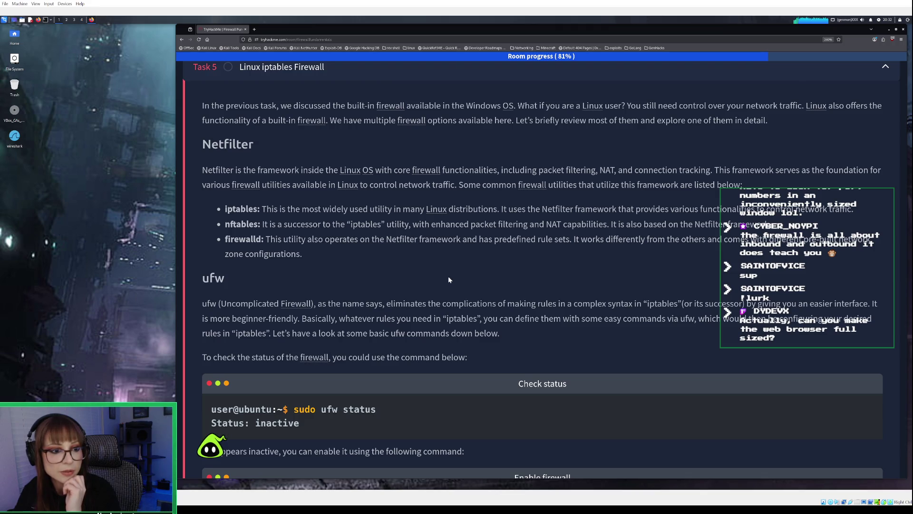
{"action": "scroll", "coordinate": [448, 279], "scroll_direction": "down", "scroll_amount": 1}
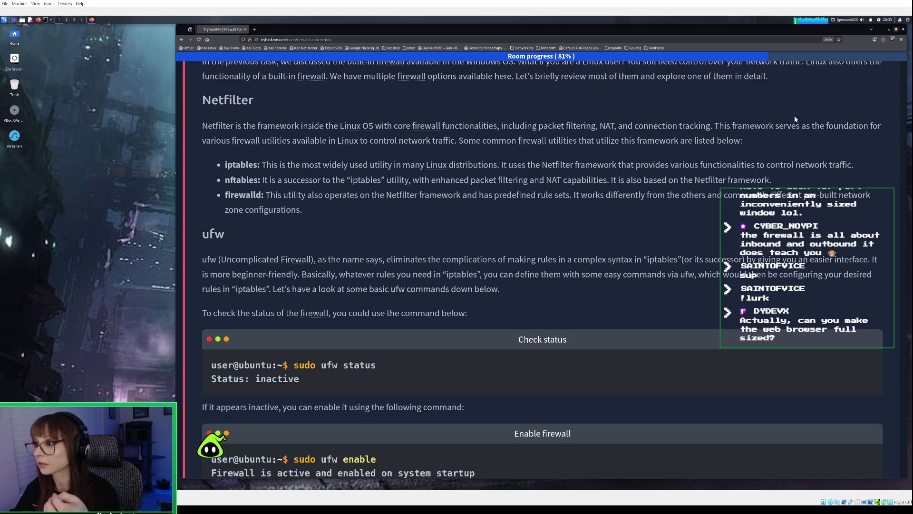
- Zoom the TryHackMe page in and read through the Netfilter and ufw explanations
{"action": "key", "text": "ctrl+plus"}
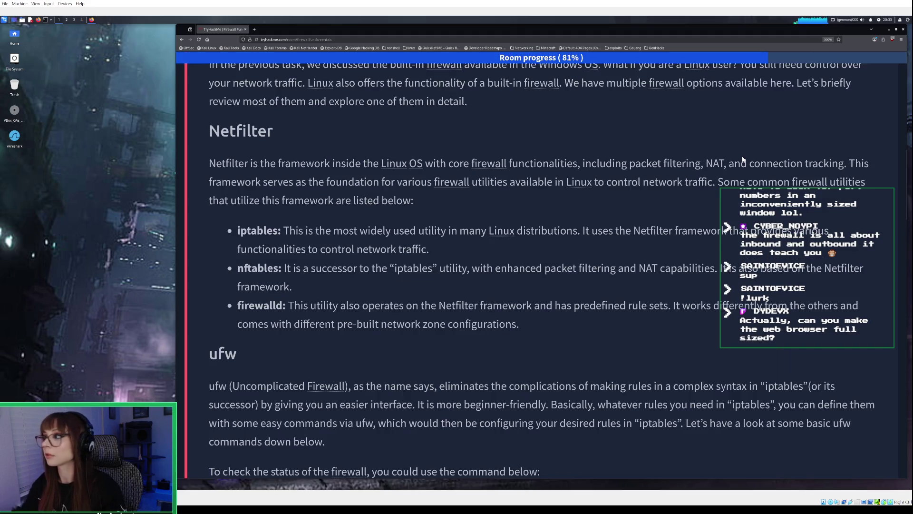
{"action": "scroll", "coordinate": [619, 267], "scroll_direction": "up", "scroll_amount": 2}
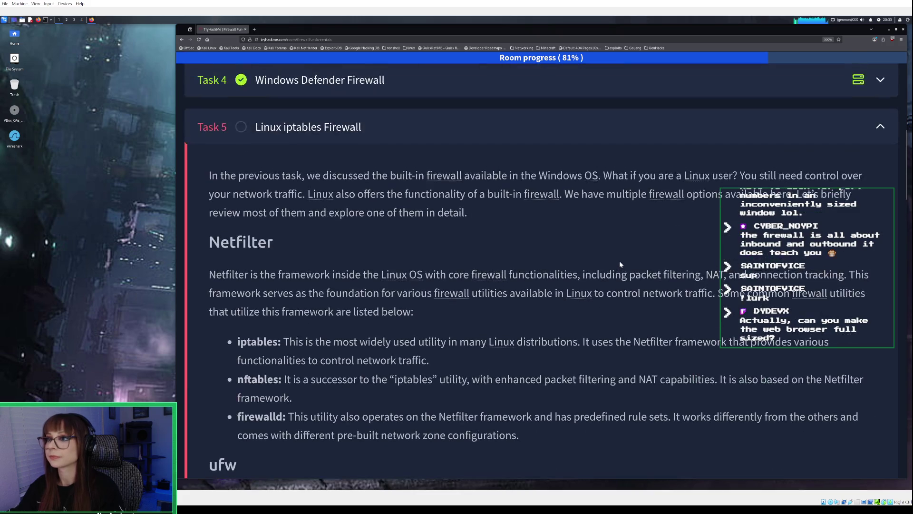
{"action": "scroll", "coordinate": [620, 263], "scroll_direction": "down", "scroll_amount": 1}
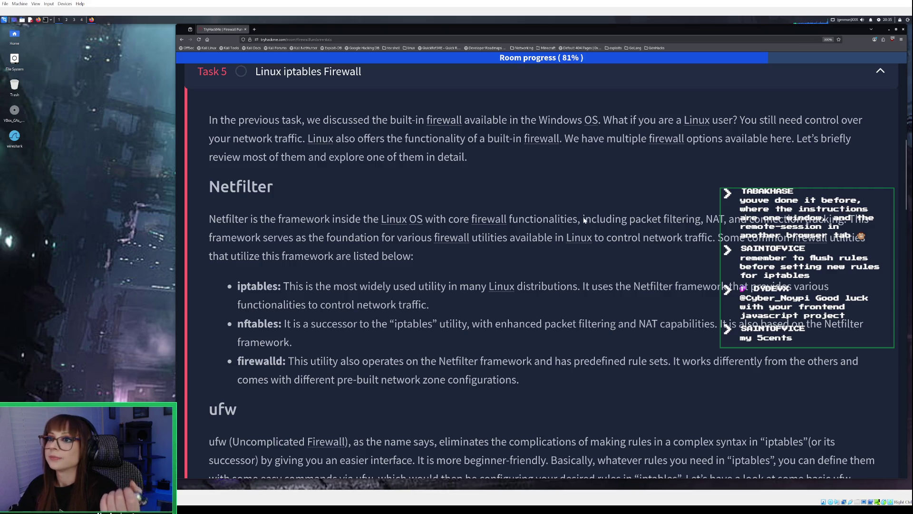
{"action": "scroll", "coordinate": [583, 217], "scroll_direction": "up", "scroll_amount": 2}
{"action": "scroll", "coordinate": [583, 217], "scroll_direction": "down", "scroll_amount": 2}
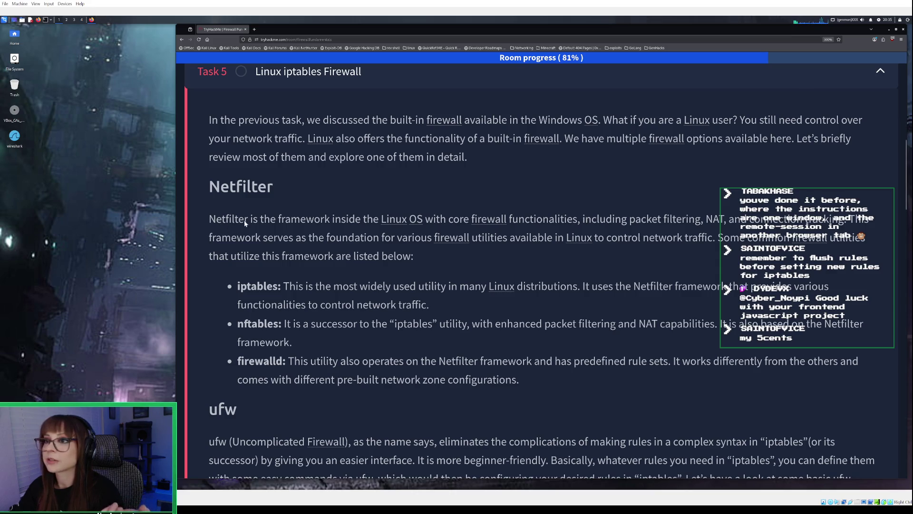
{"action": "scroll", "coordinate": [255, 216], "scroll_direction": "down", "scroll_amount": 2}
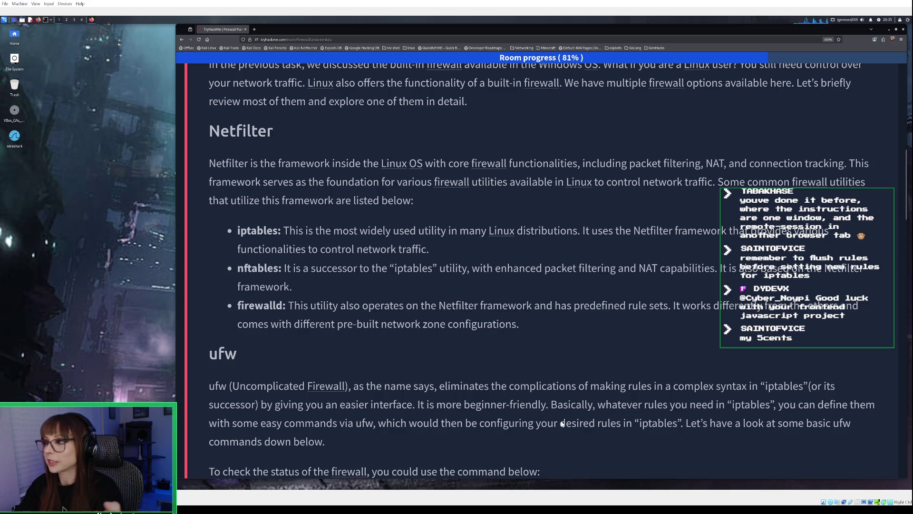
{"action": "key", "text": "alt+Tab"}
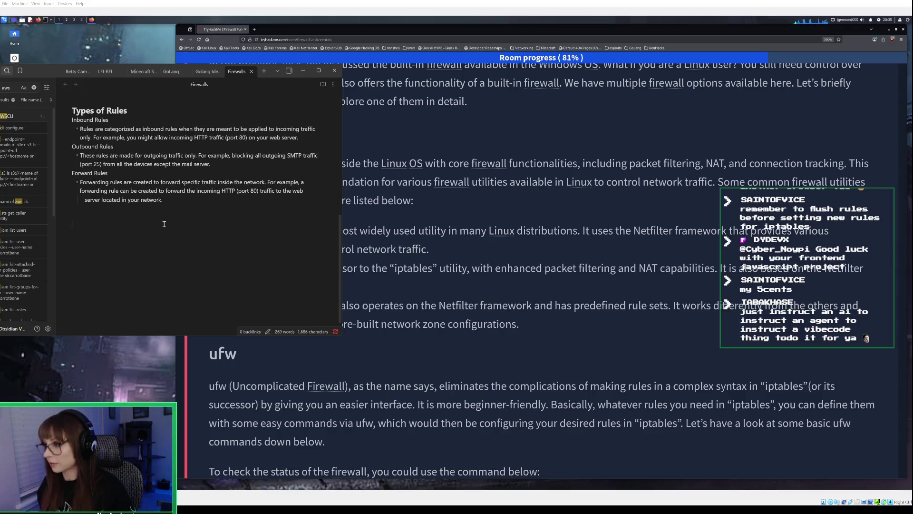
- Add a '## Linux Built-In Firewalls' heading to the Firewalls note
{"action": "type", "text": "Linux F"}
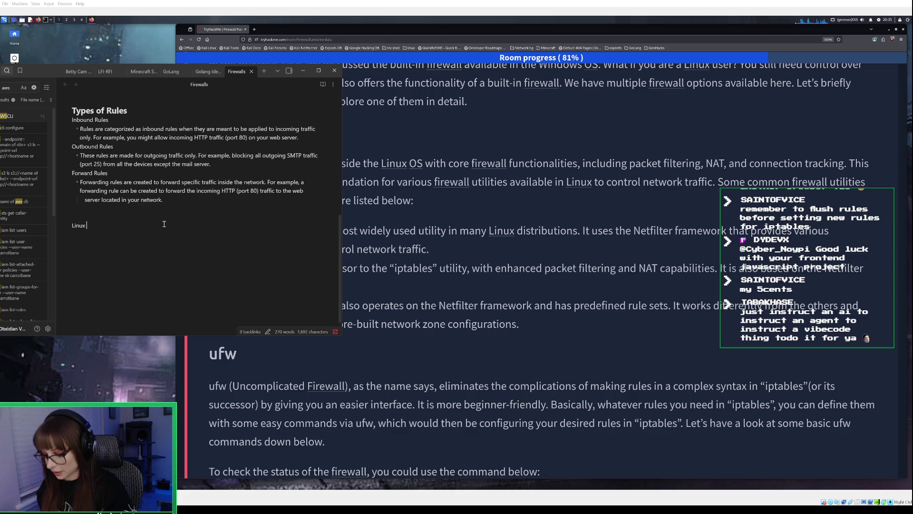
{"action": "key", "text": "BackSpace"}
{"action": "key", "text": "BackSpace"}
{"action": "key", "text": "BackSpace"}
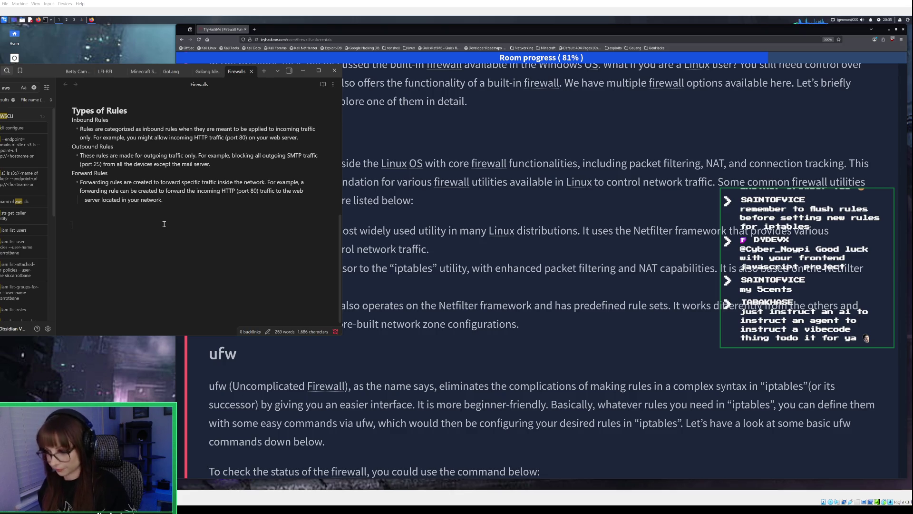
{"action": "type", "text": "## Linux F"}
{"action": "key", "text": "BackSpace"}
{"action": "type", "text": "Firewalls"}
{"action": "key", "text": "Return"}
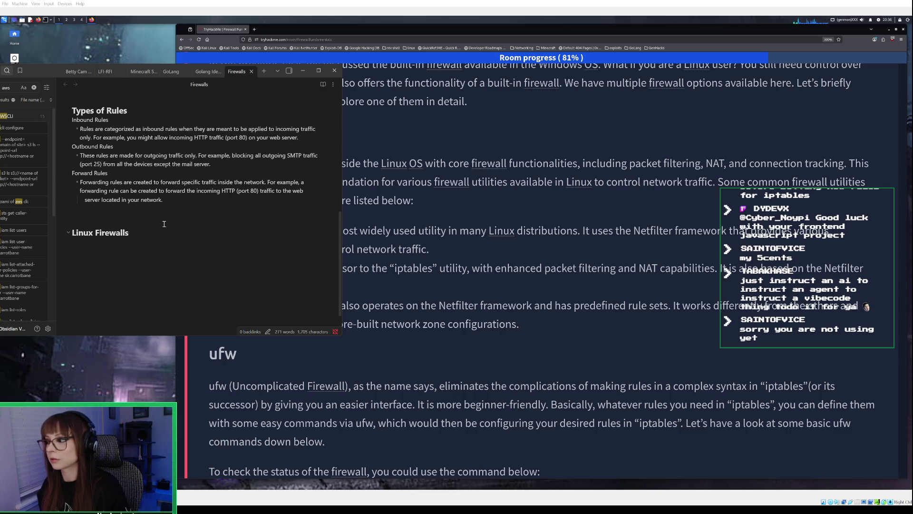
{"action": "key", "text": "BackSpace"}
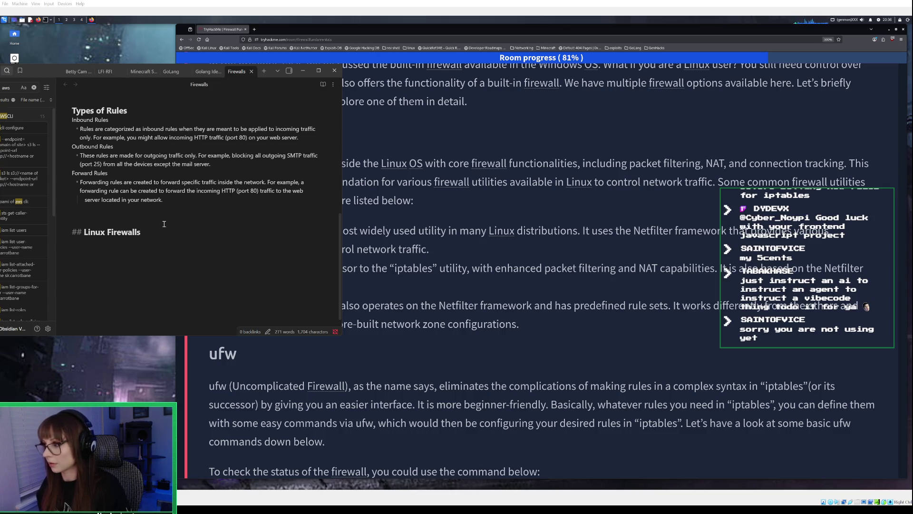
{"action": "key", "text": "Left"}
{"action": "key", "text": "Left"}
{"action": "key", "text": "Left"}
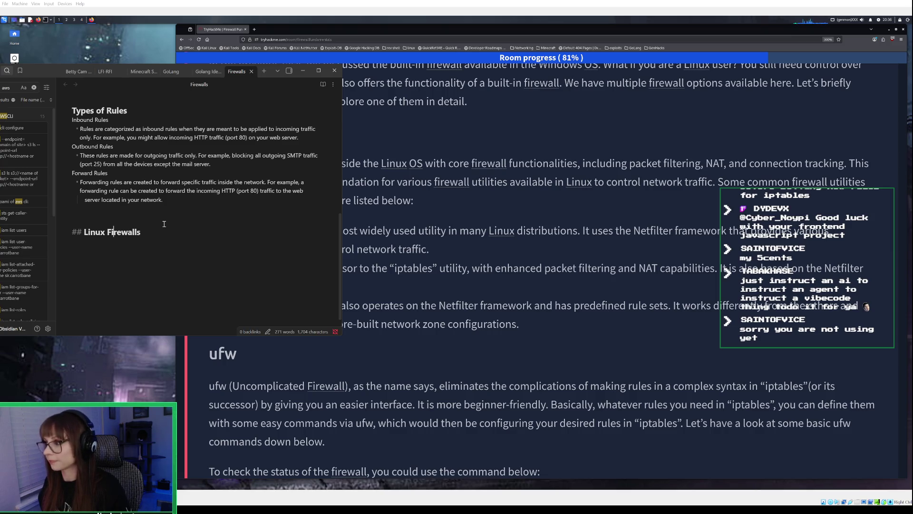
{"action": "type", "text": "Built-"}
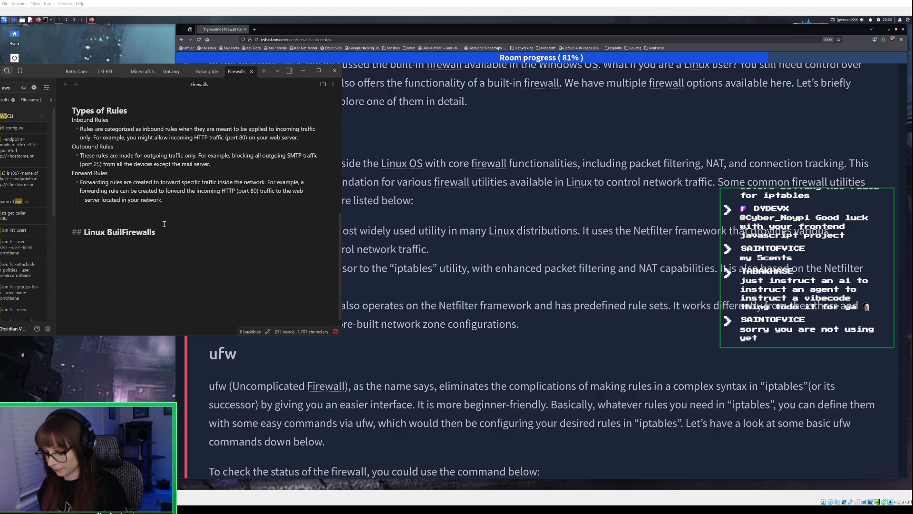
{"action": "type", "text": "In"}
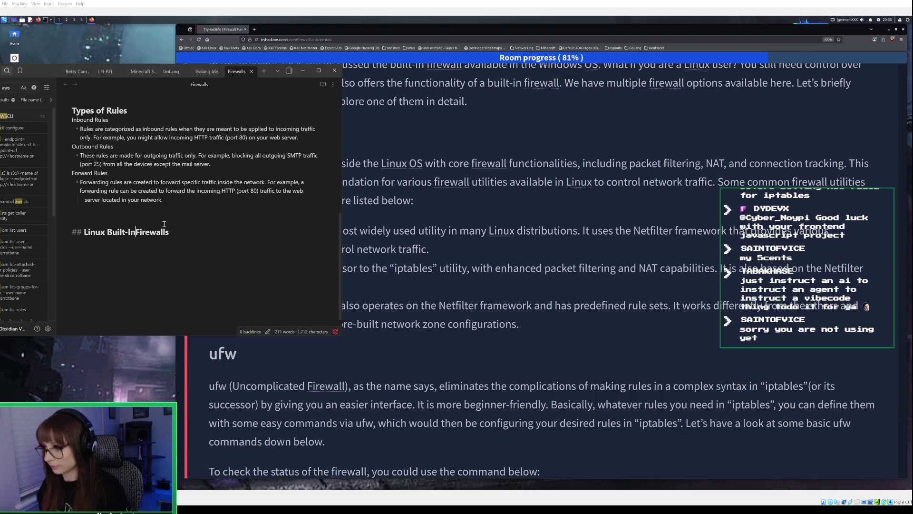
{"action": "key", "text": "End"}
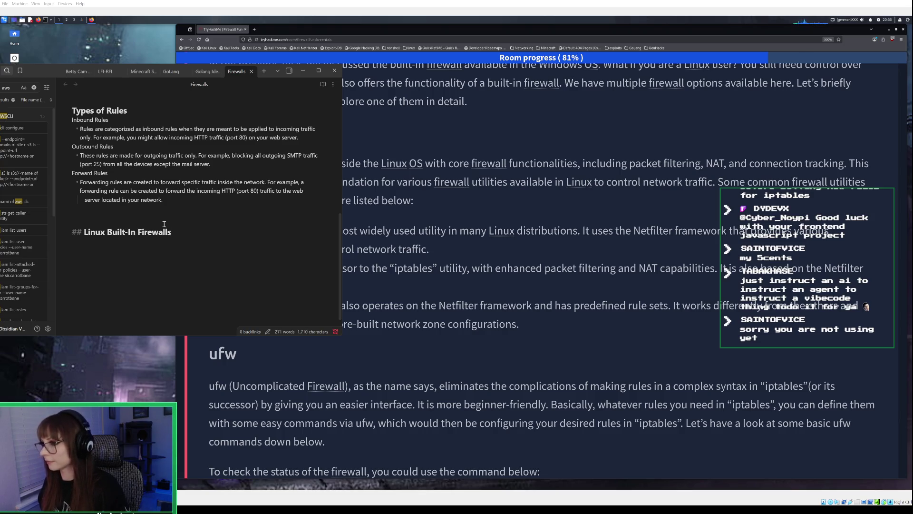
{"action": "key", "text": "Return"}
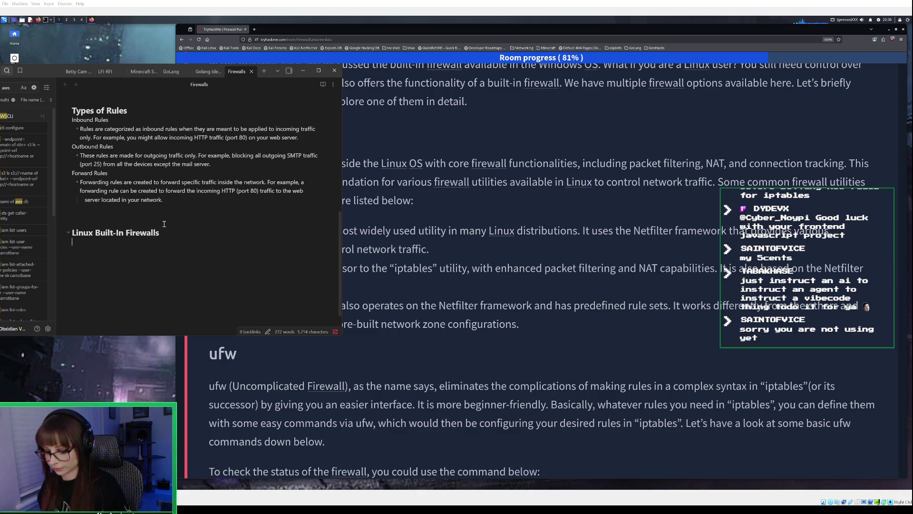
- Add a numbered '1. Netfilter' item with an empty nested sub-item beneath it
{"action": "type", "text": "1. Netfilte"}
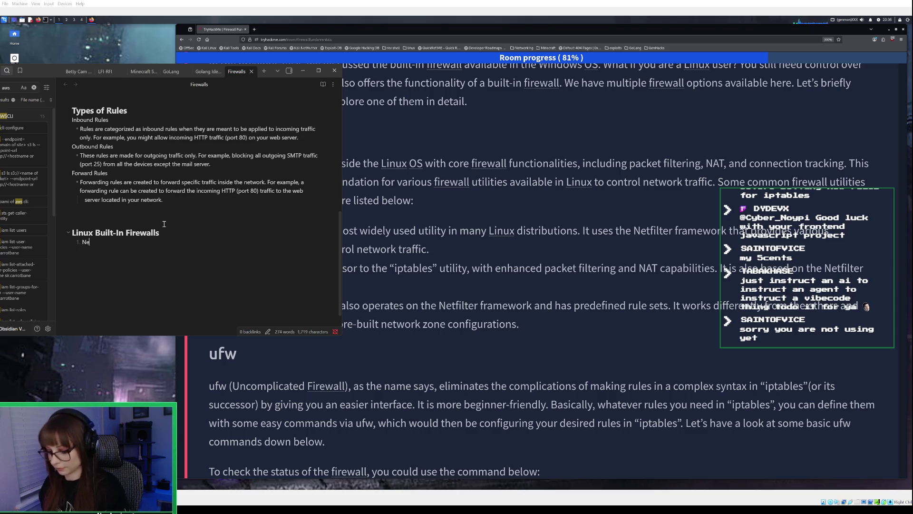
{"action": "type", "text": "r"}
{"action": "key", "text": "Return"}
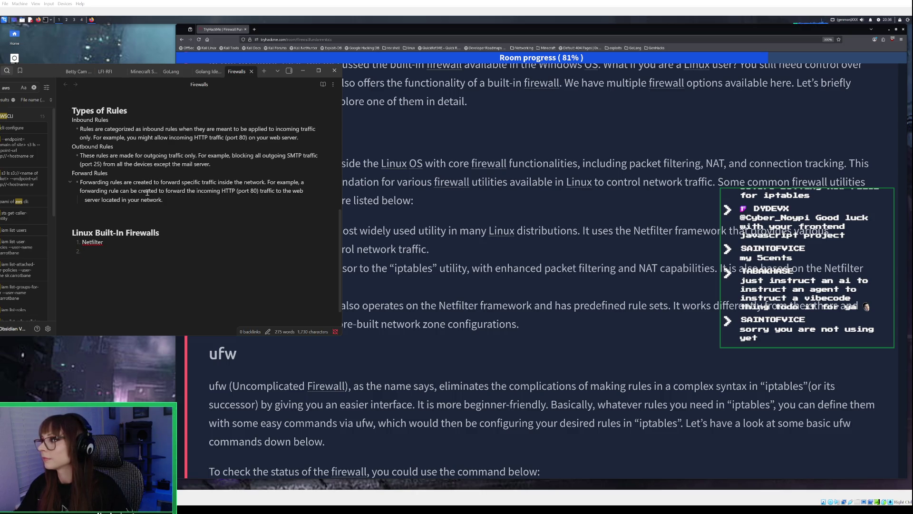
{"action": "key", "text": "Return"}
{"action": "key", "text": "Tab"}
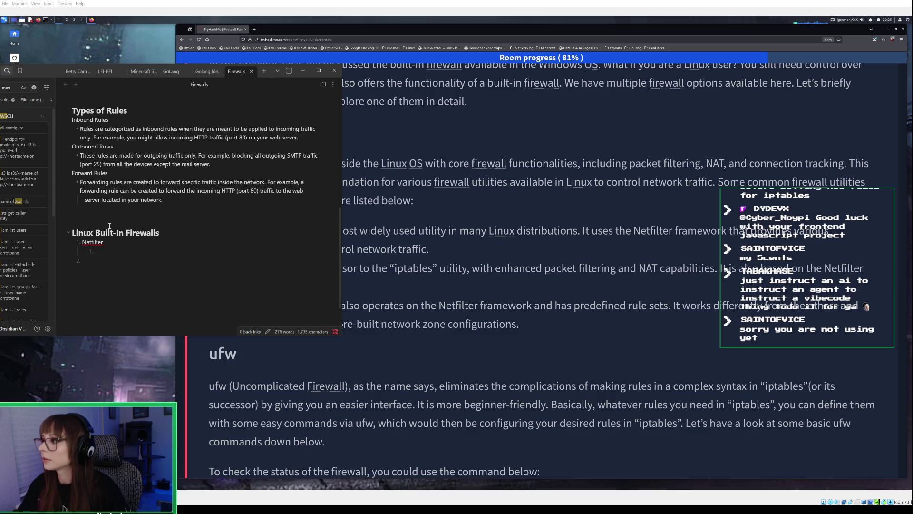
{"action": "type", "text": "-"}
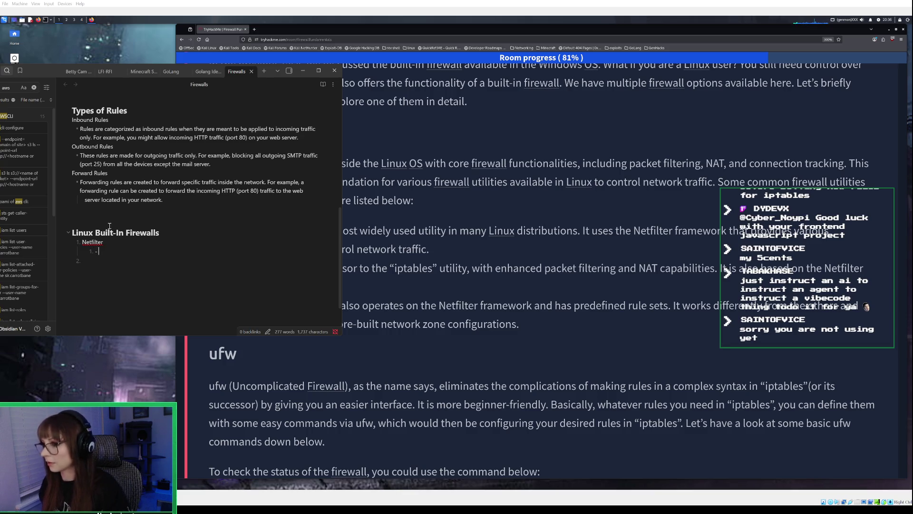
{"action": "key", "text": "BackSpace"}
{"action": "key", "text": "BackSpace"}
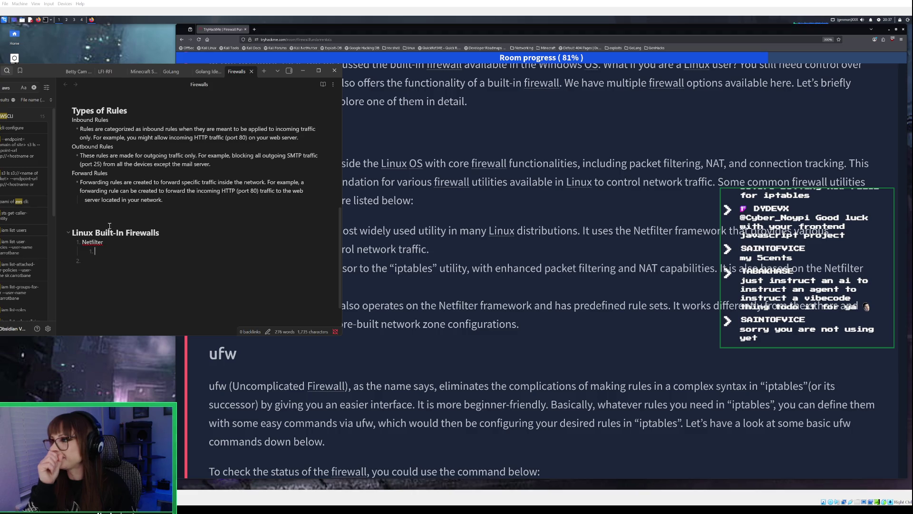
- Describe Netfilter as core firewall functionalities including packet filtering, NAT, and connection tracking
{"action": "type", "text": "core fir"}
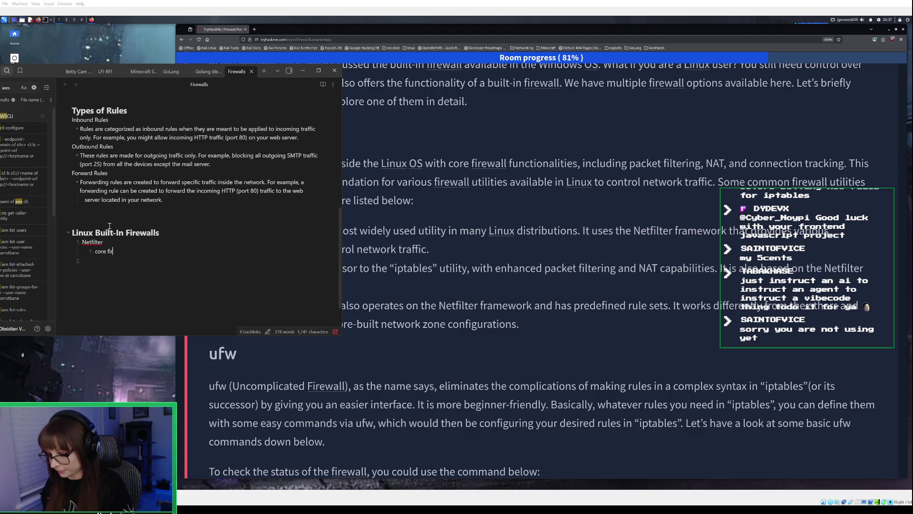
{"action": "type", "text": "ewall f"}
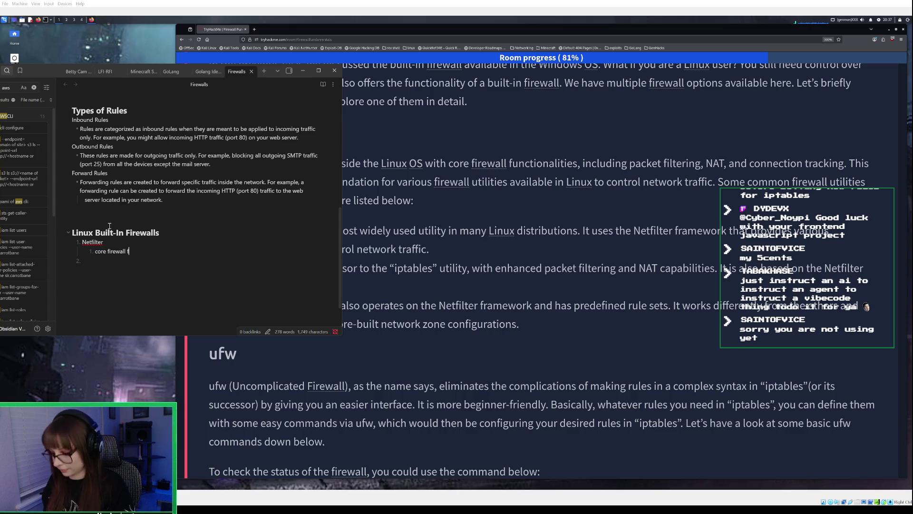
{"action": "type", "text": "unctionalties"}
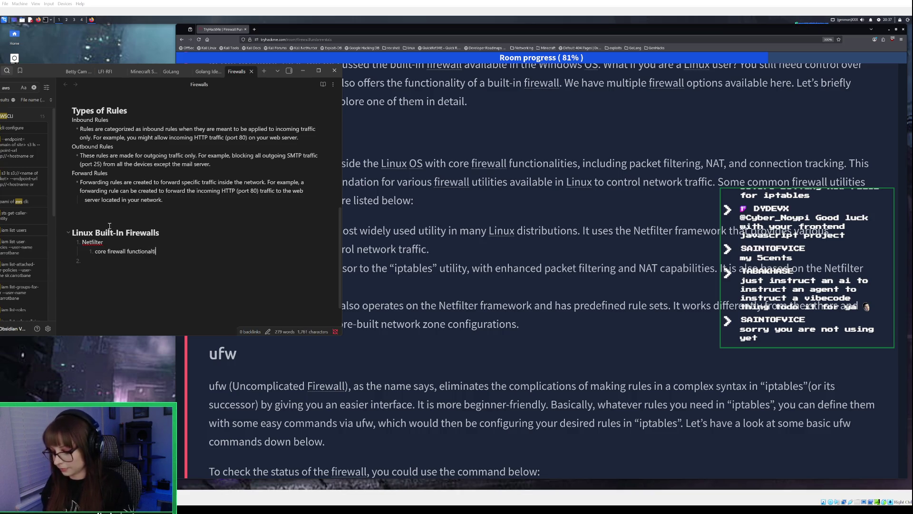
{"action": "key", "text": "BackSpace"}
{"action": "key", "text": "BackSpace"}
{"action": "key", "text": "BackSpace"}
{"action": "key", "text": "BackSpace"}
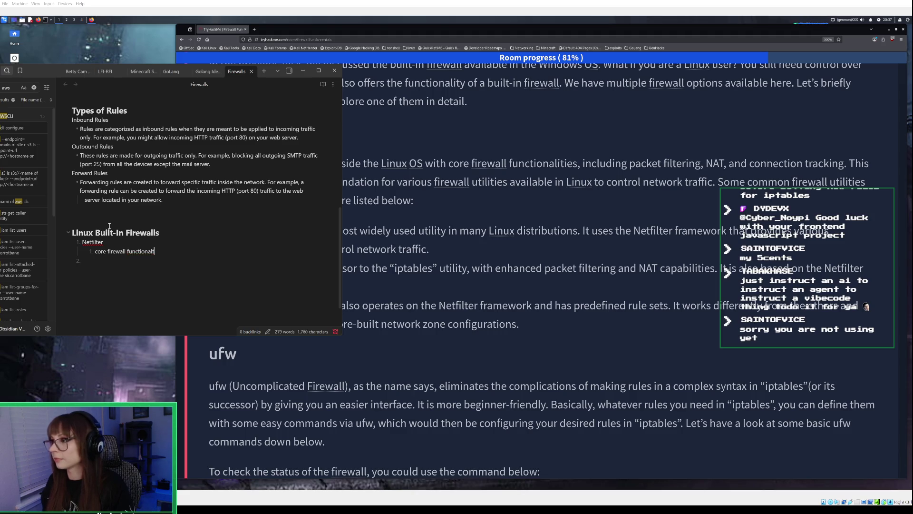
{"action": "type", "text": "ities"}
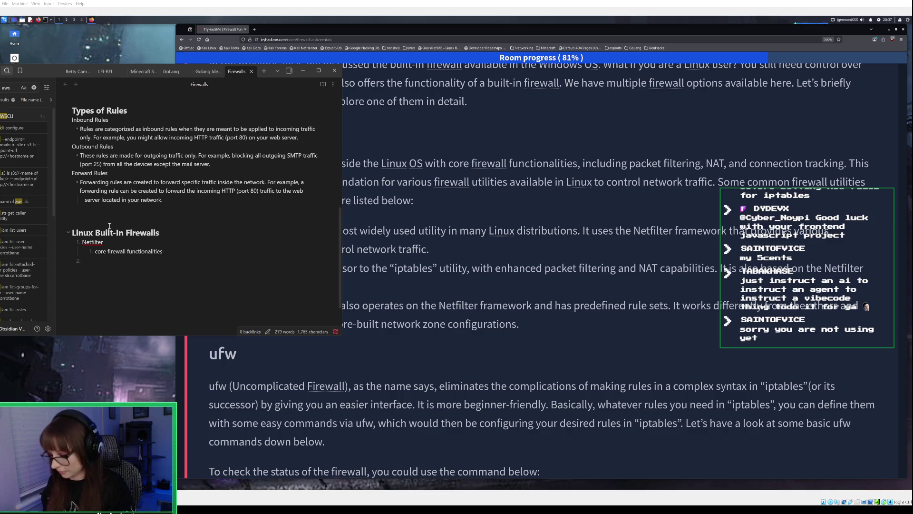
{"action": "type", "text": " including: "}
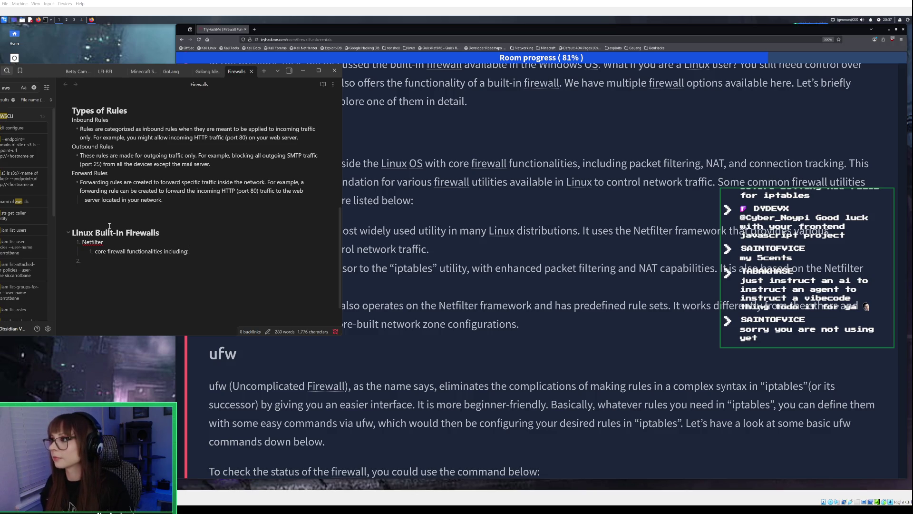
{"action": "type", "text": "pac"}
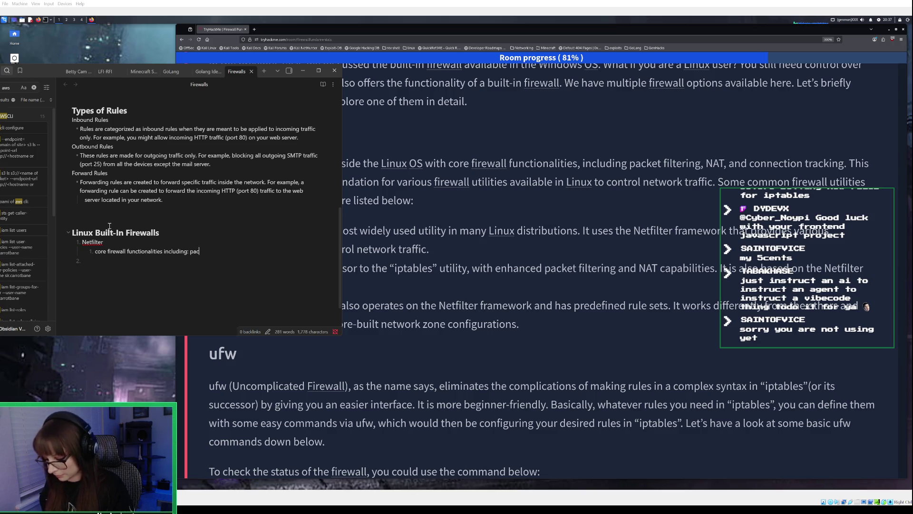
{"action": "type", "text": "ket filtering"}
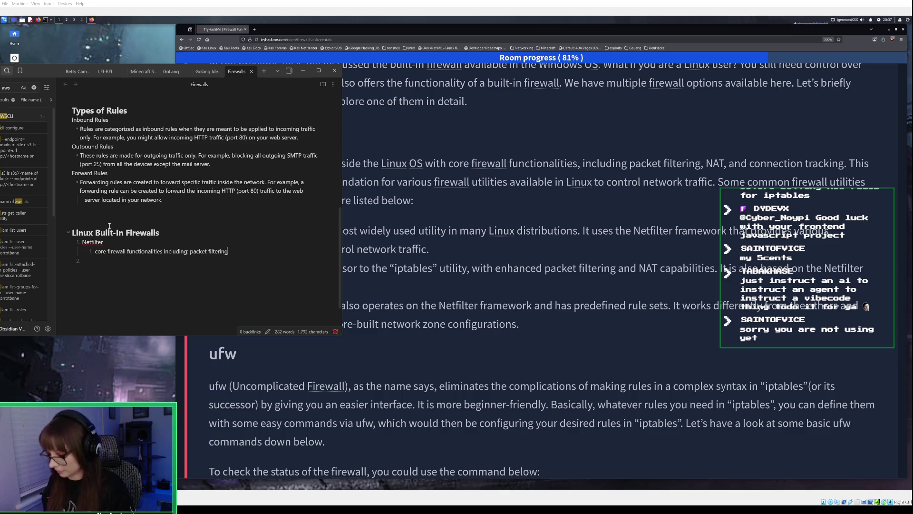
{"action": "type", "text": ", NAT"}
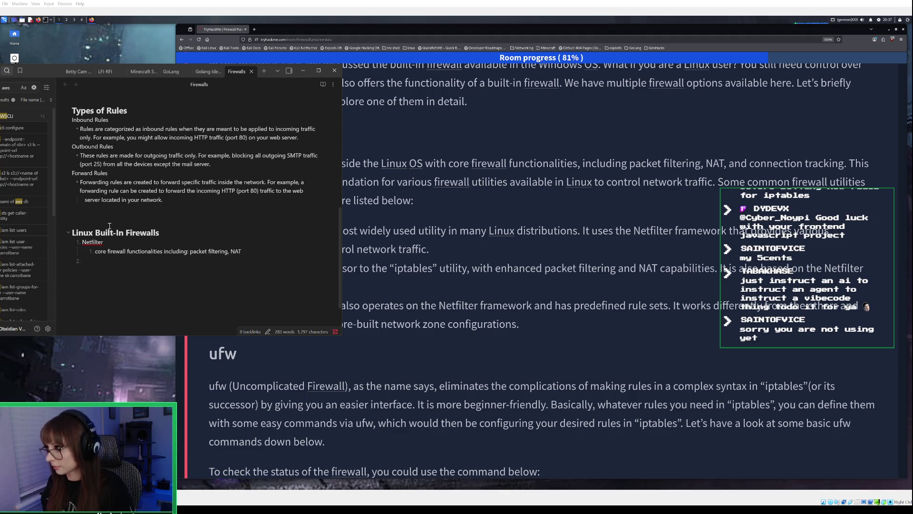
{"action": "type", "text": ", and co"}
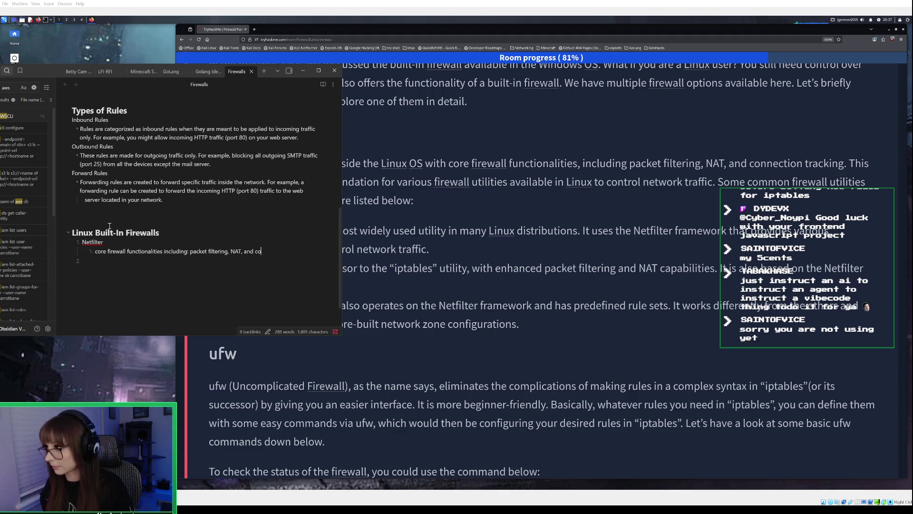
{"action": "type", "text": "nectio"}
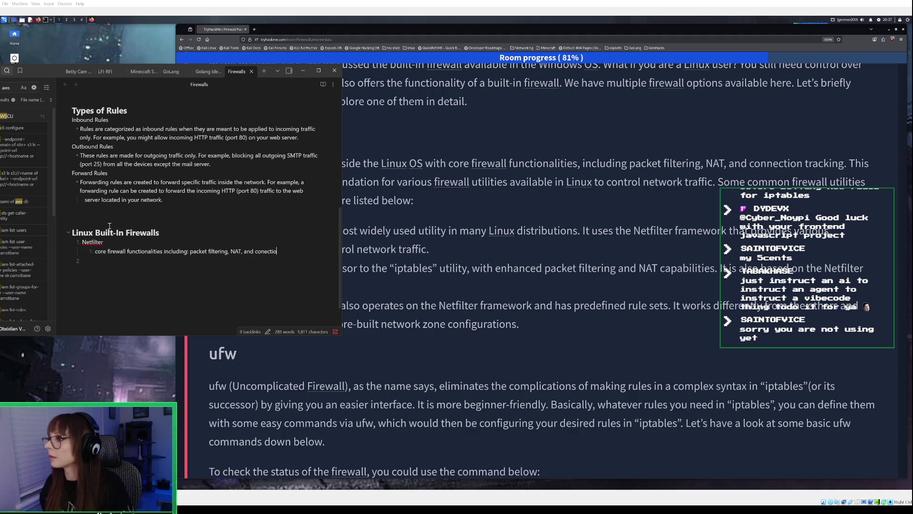
{"action": "type", "text": "n tracking"}
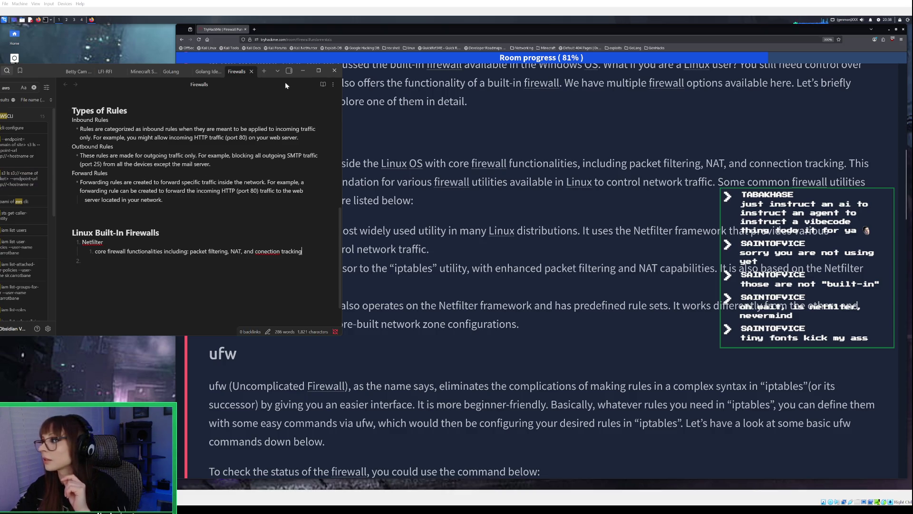
- After consulting the room page, add 'ufw' as numbered item 2 in the note
{"action": "left_click", "coordinate": [303, 70]}
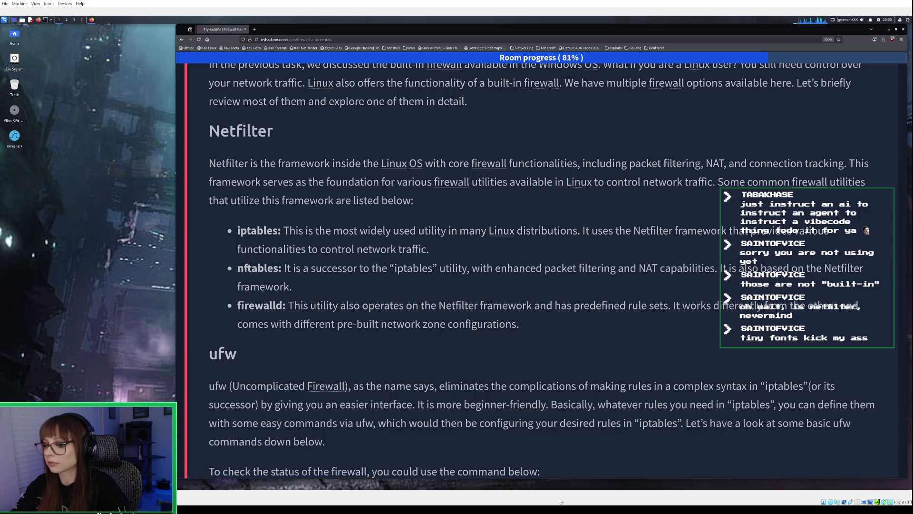
{"action": "key", "text": "alt+Tab"}
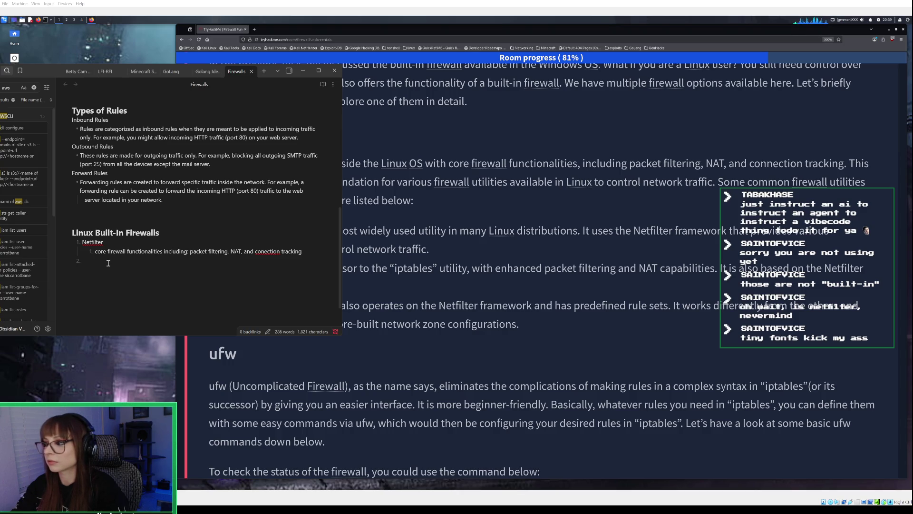
{"action": "type", "text": "ufw"}
{"action": "key", "text": "Return"}
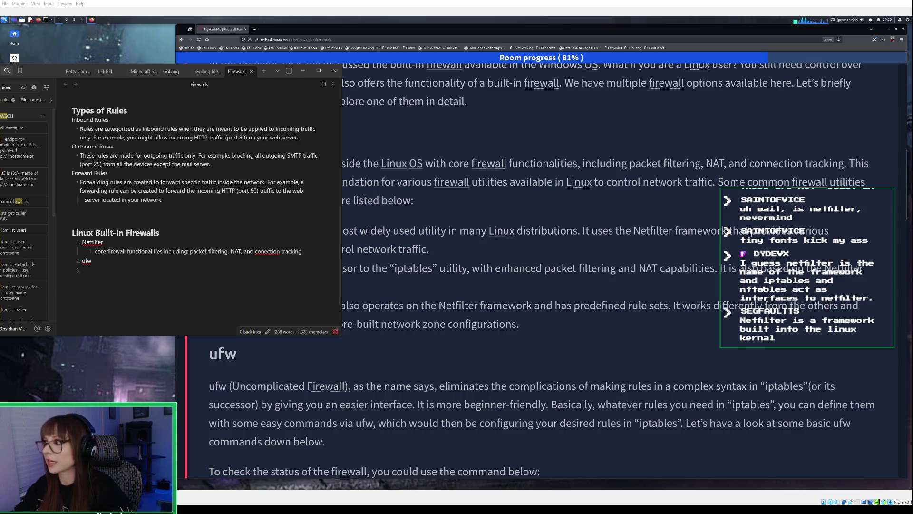
{"action": "left_click", "coordinate": [304, 71]}
- Scroll through the ufw section's 'sudo ufw status' and 'sudo ufw enable' command blocks
{"action": "scroll", "coordinate": [356, 342], "scroll_direction": "down", "scroll_amount": 3}
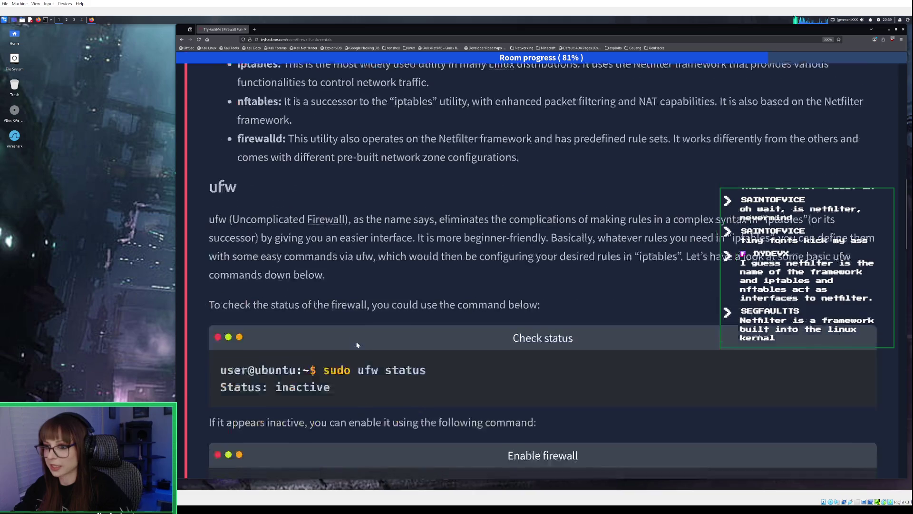
{"action": "scroll", "coordinate": [357, 345], "scroll_direction": "down", "scroll_amount": 2}
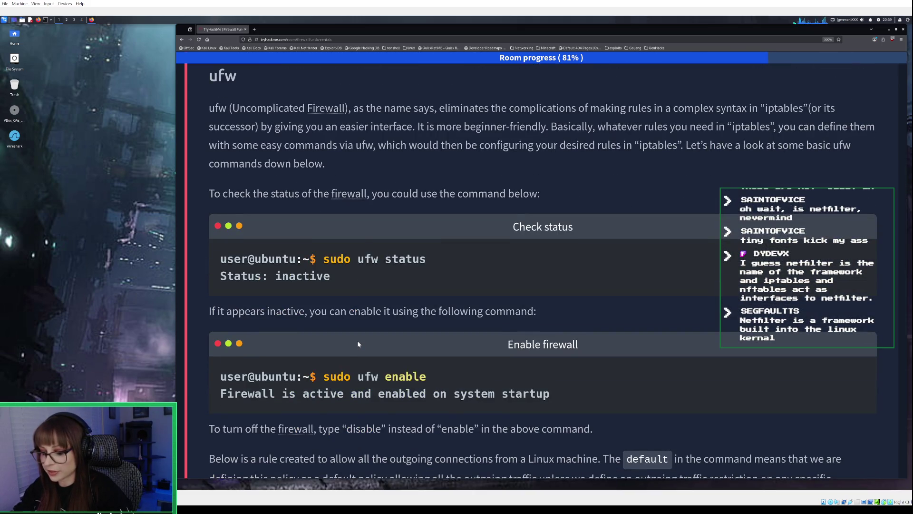
{"action": "scroll", "coordinate": [358, 343], "scroll_direction": "up", "scroll_amount": 2}
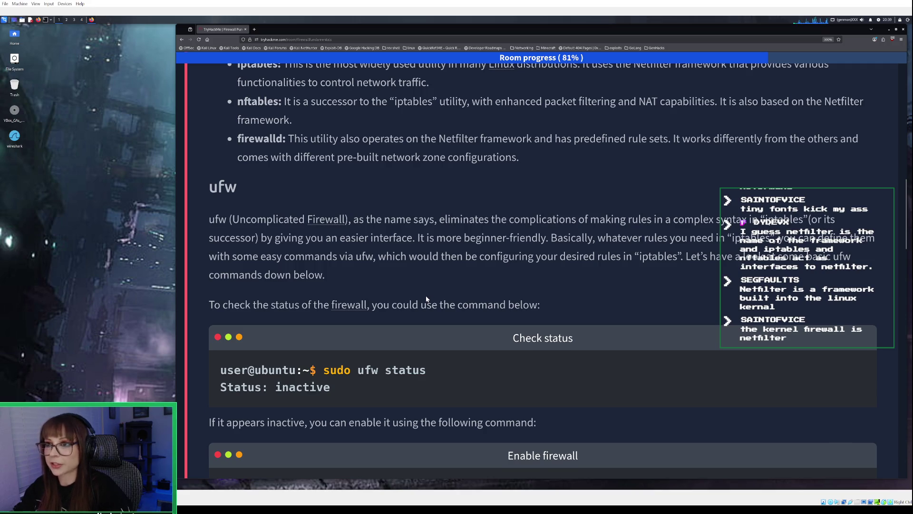
{"action": "scroll", "coordinate": [426, 299], "scroll_direction": "up", "scroll_amount": 3}
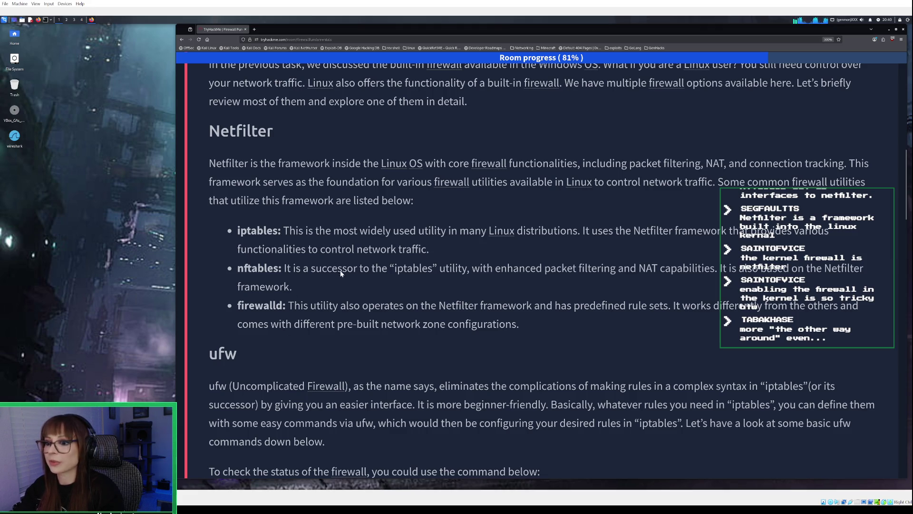
{"action": "scroll", "coordinate": [340, 270], "scroll_direction": "down", "scroll_amount": 3}
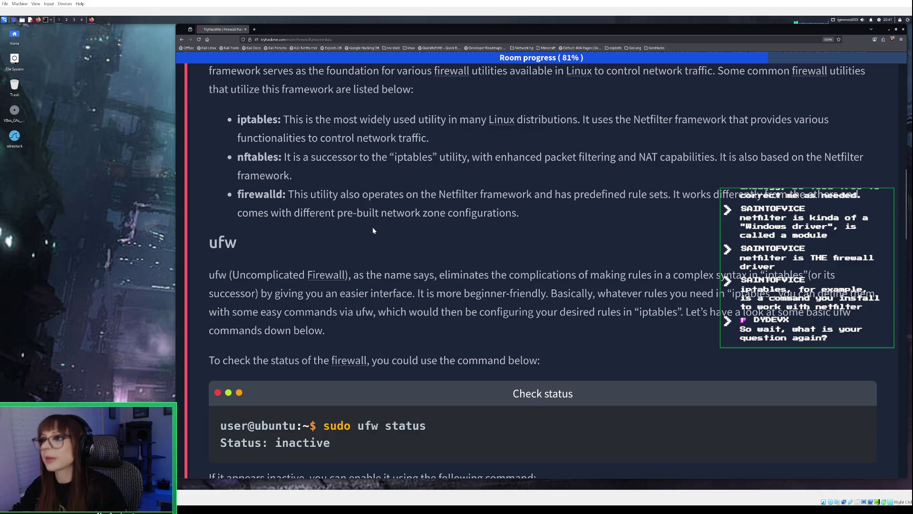
{"action": "scroll", "coordinate": [348, 160], "scroll_direction": "up", "scroll_amount": 3}
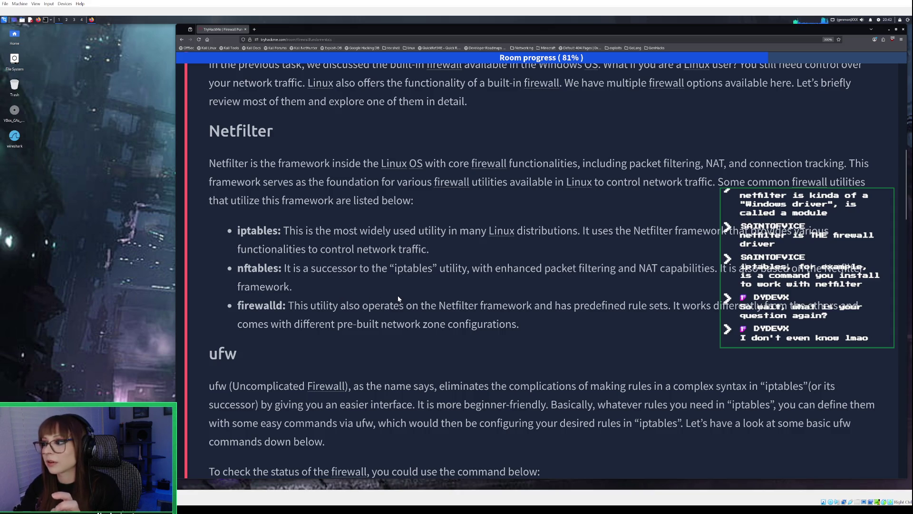
{"action": "scroll", "coordinate": [397, 295], "scroll_direction": "down", "scroll_amount": 2}
{"action": "scroll", "coordinate": [398, 293], "scroll_direction": "up", "scroll_amount": 2}
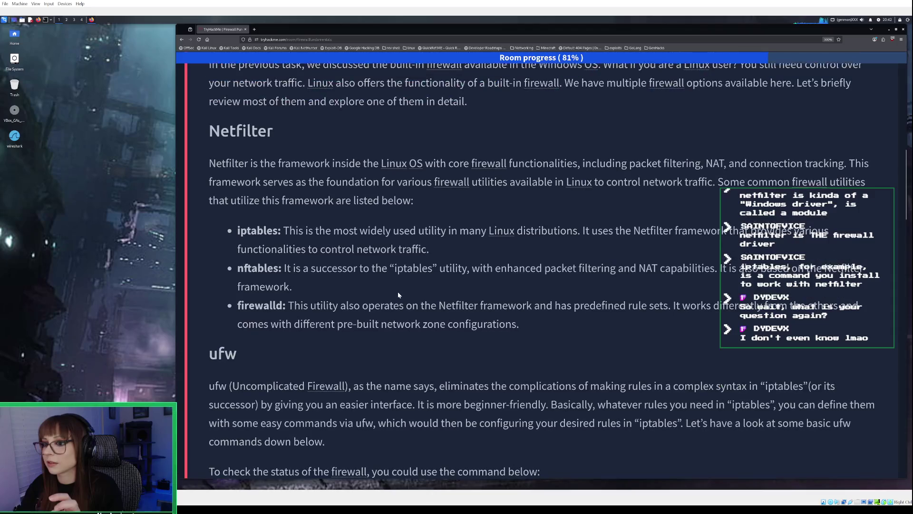
{"action": "scroll", "coordinate": [398, 295], "scroll_direction": "down", "scroll_amount": 2}
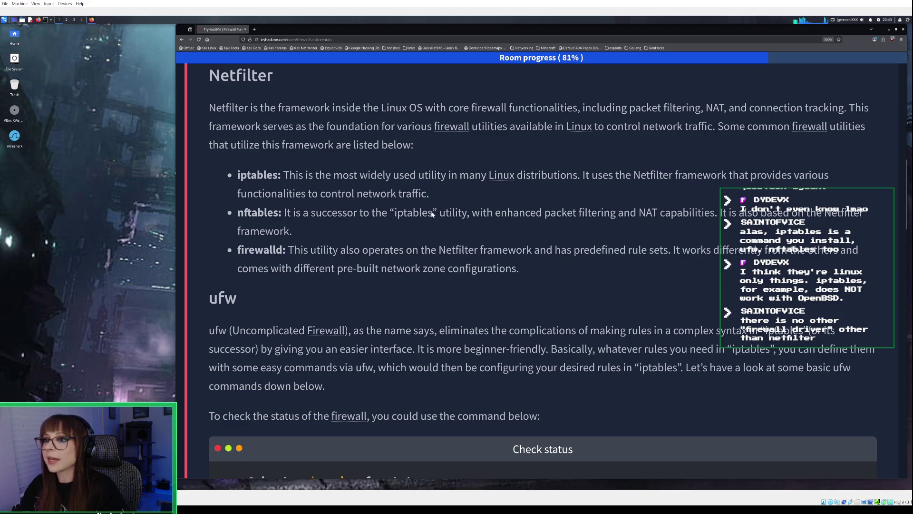
{"action": "scroll", "coordinate": [378, 236], "scroll_direction": "down", "scroll_amount": 1}
{"action": "scroll", "coordinate": [378, 235], "scroll_direction": "up", "scroll_amount": 1}
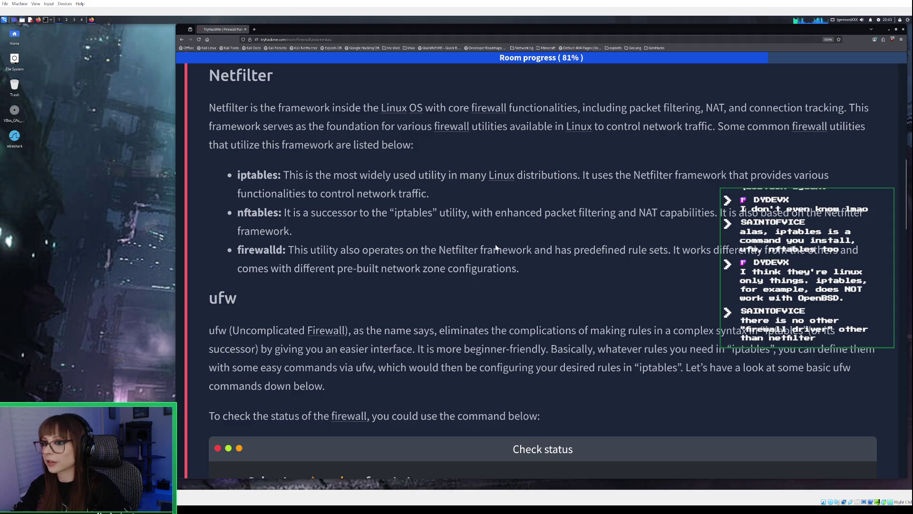
{"action": "scroll", "coordinate": [474, 263], "scroll_direction": "down", "scroll_amount": 2}
{"action": "scroll", "coordinate": [474, 262], "scroll_direction": "down", "scroll_amount": 1}
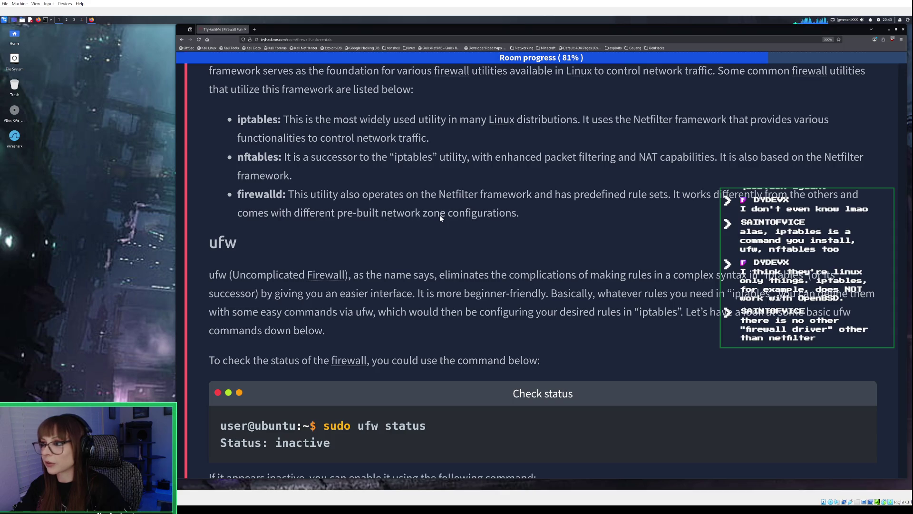
- Scroll the Task 5 lesson to show the 'Check status' and 'Enable firewall' ufw code blocks
{"action": "scroll", "coordinate": [440, 217], "scroll_direction": "down", "scroll_amount": 2}
{"action": "scroll", "coordinate": [440, 217], "scroll_direction": "up", "scroll_amount": 2}
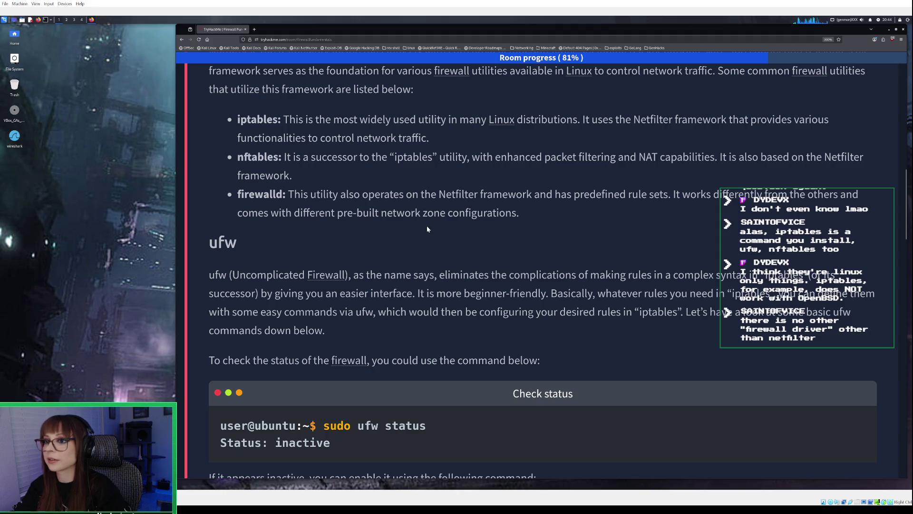
{"action": "scroll", "coordinate": [426, 230], "scroll_direction": "up", "scroll_amount": 2}
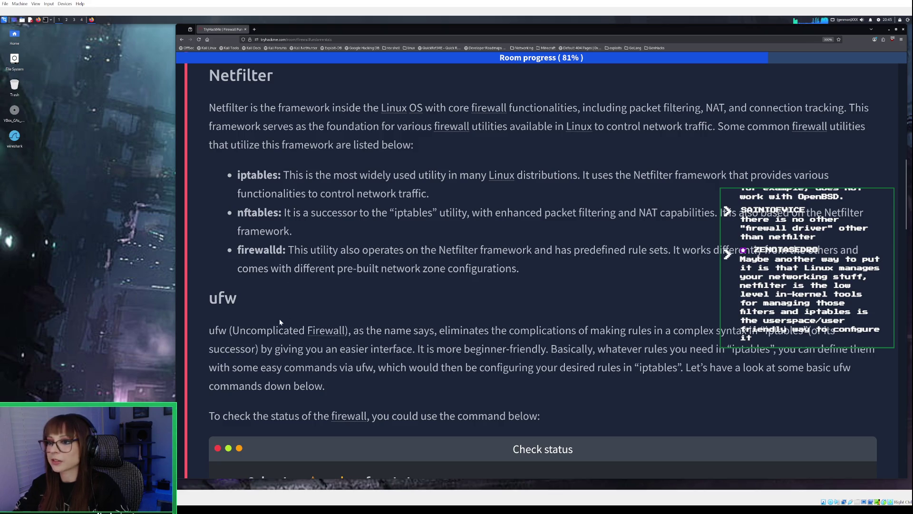
{"action": "scroll", "coordinate": [280, 321], "scroll_direction": "down", "scroll_amount": 2}
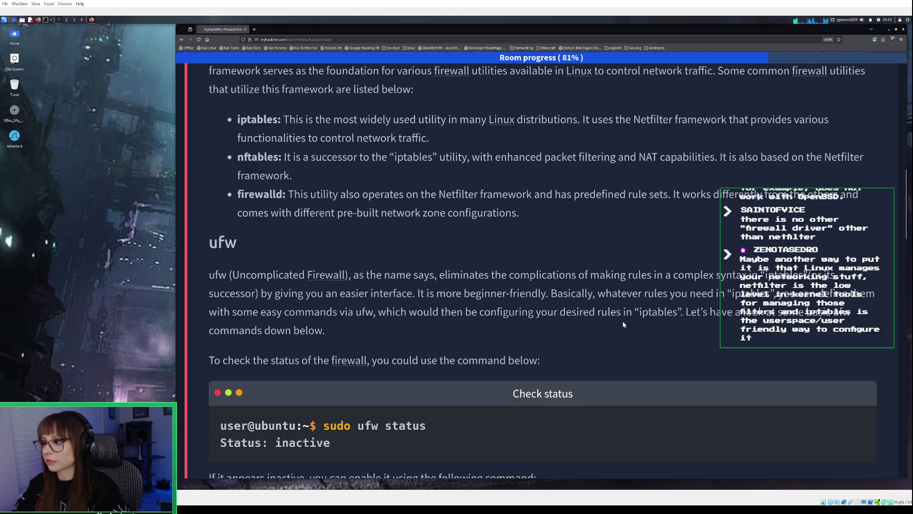
{"action": "scroll", "coordinate": [727, 321], "scroll_direction": "down", "scroll_amount": 2}
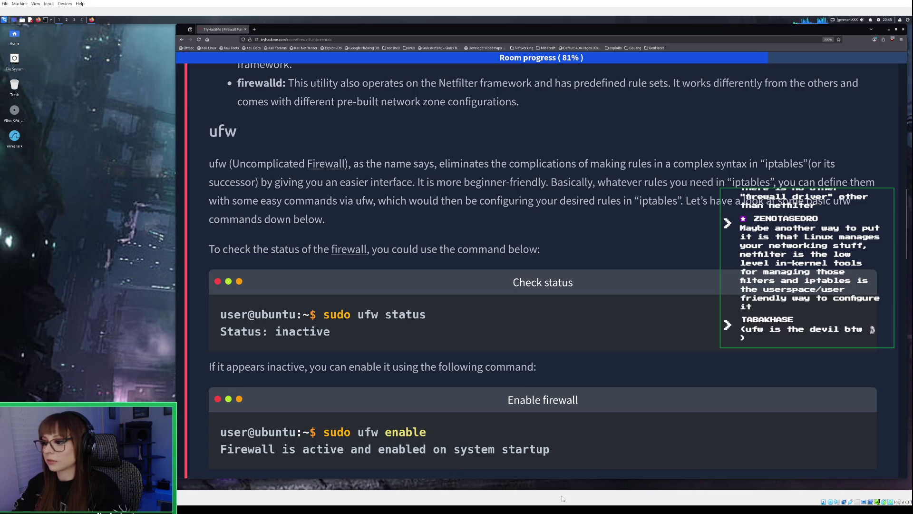
{"action": "key", "text": "alt+Tab"}
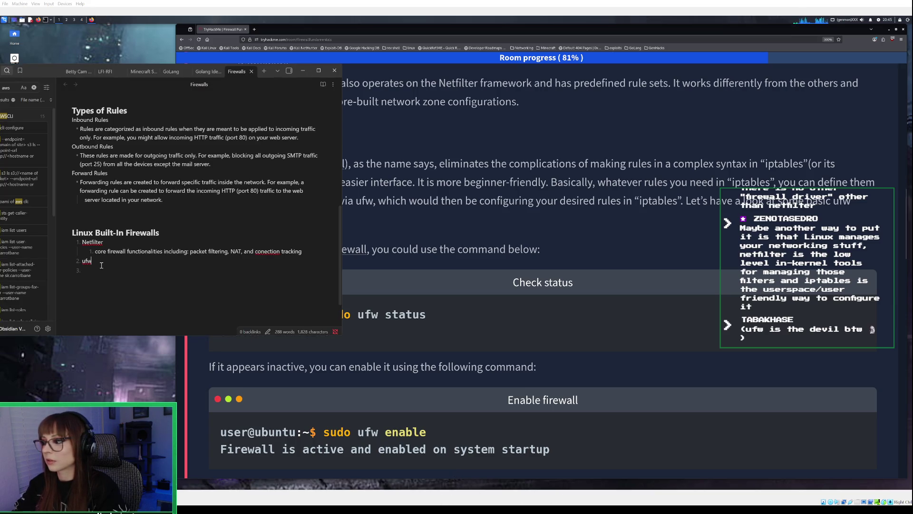
- Change the heading to 'Linux Built-In Firewall', drop Netfilter's numbering, and add 'ufw (uncomplicated Firewall)'
{"action": "key", "text": "BackSpace"}
{"action": "key", "text": "BackSpace"}
{"action": "key", "text": "BackSpace"}
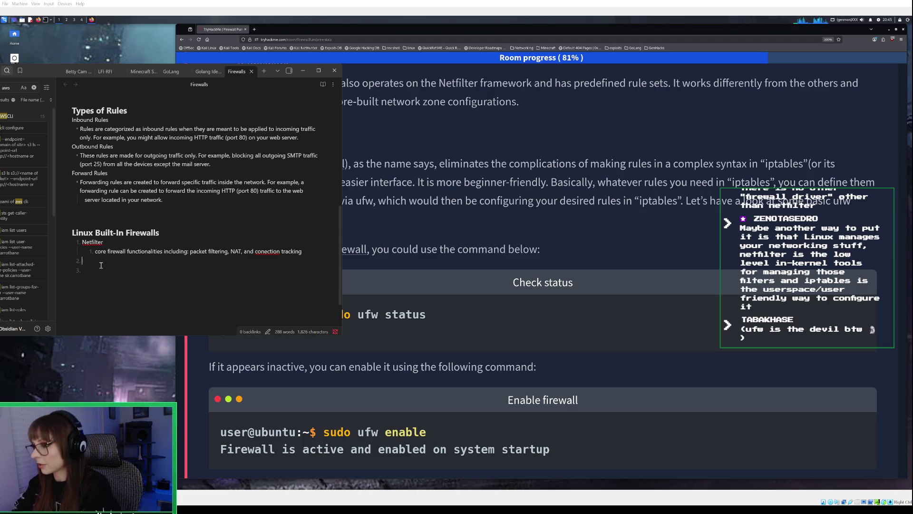
{"action": "left_click_drag", "start_coordinate": [160, 232], "coordinate": [96, 235]}
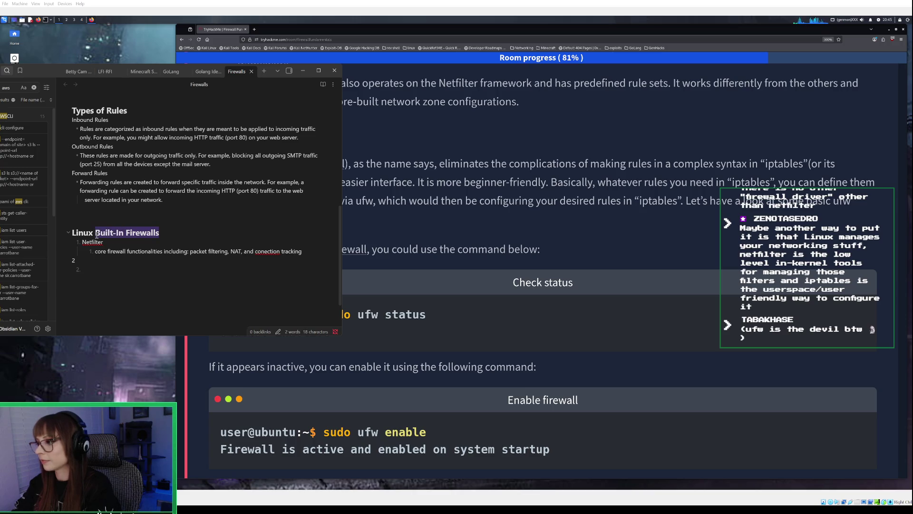
{"action": "left_click", "coordinate": [82, 242]}
{"action": "key", "text": "BackSpace"}
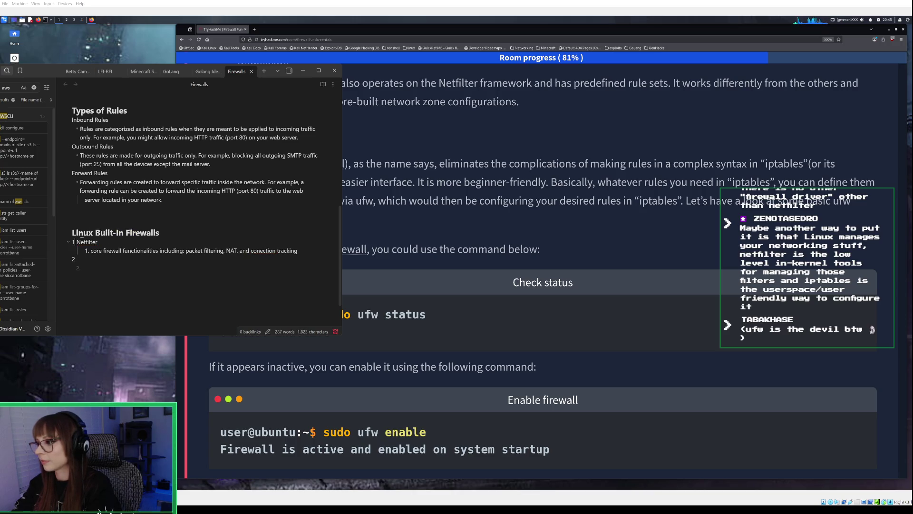
{"action": "left_click", "coordinate": [160, 233]}
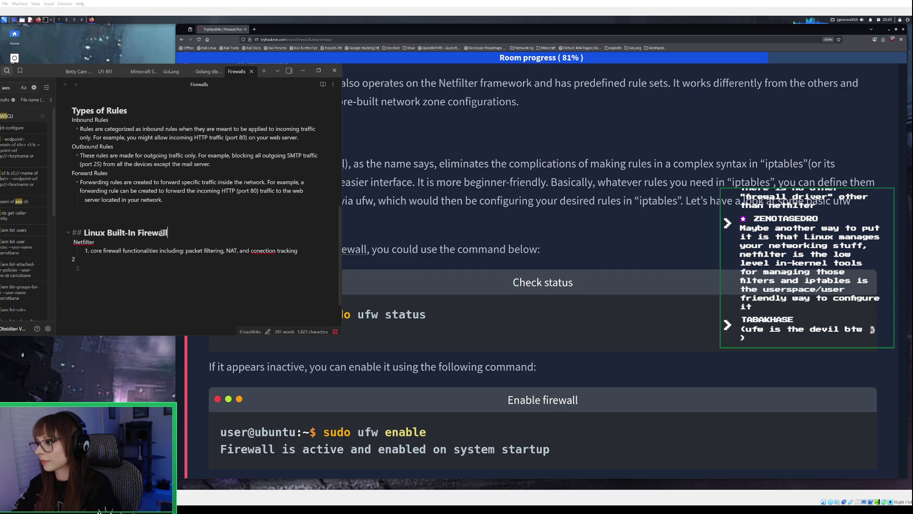
{"action": "key", "text": "BackSpace"}
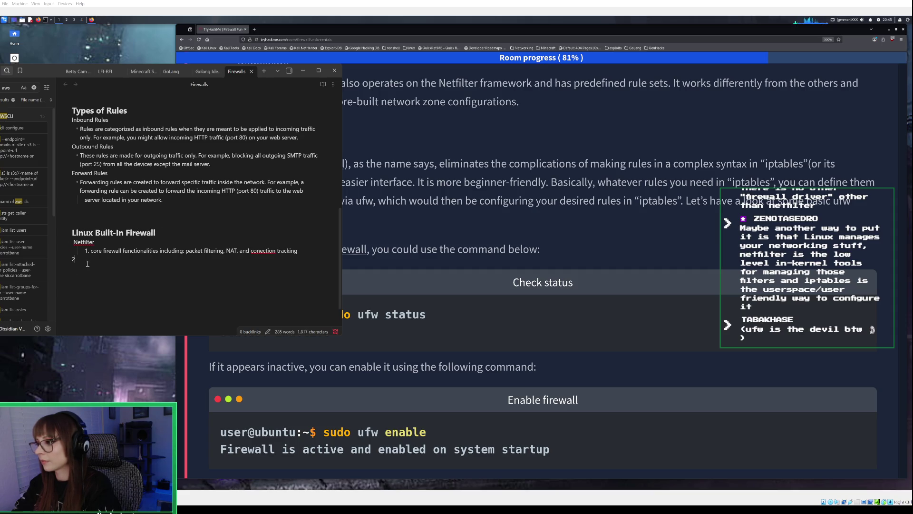
{"action": "key", "text": "BackSpace"}
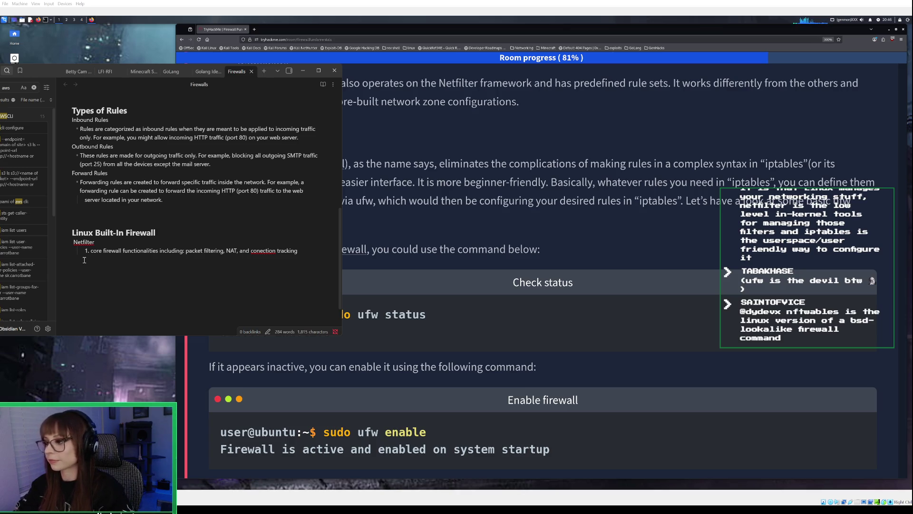
{"action": "type", "text": "ufw "}
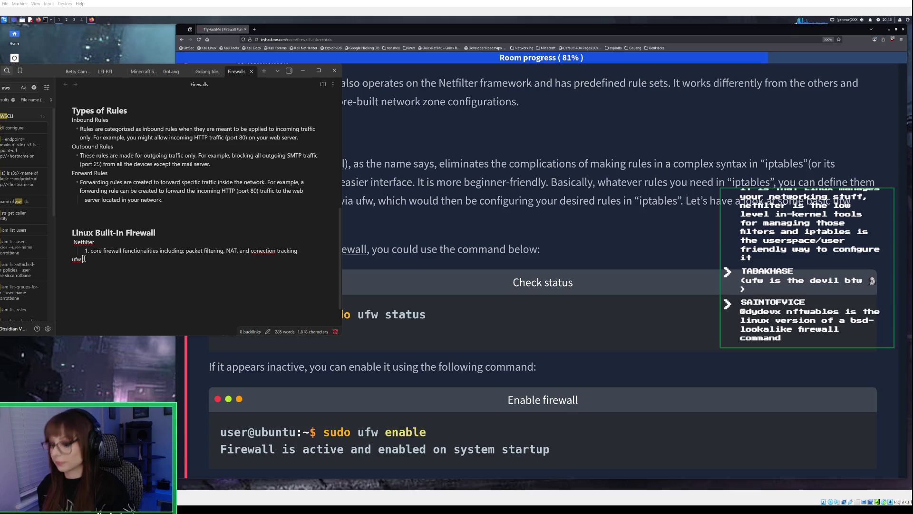
{"action": "type", "text": "(uncomp"}
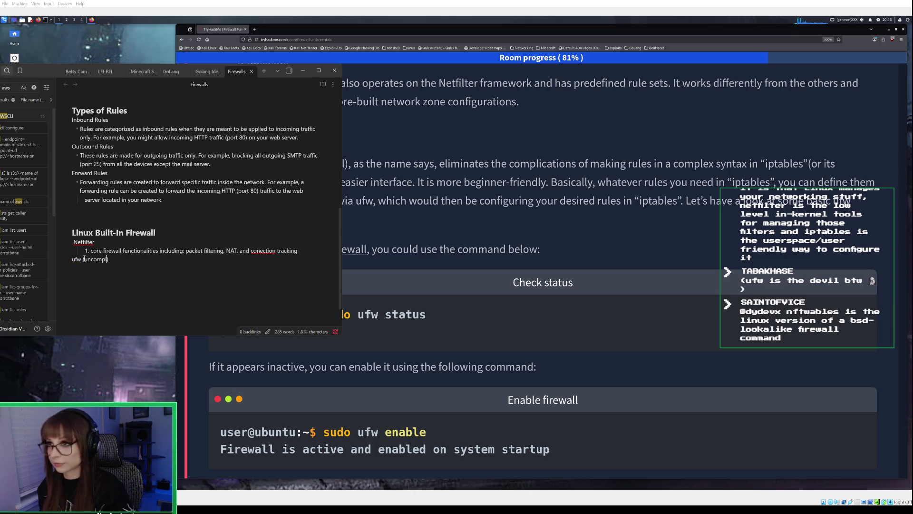
{"action": "type", "text": "licated F"}
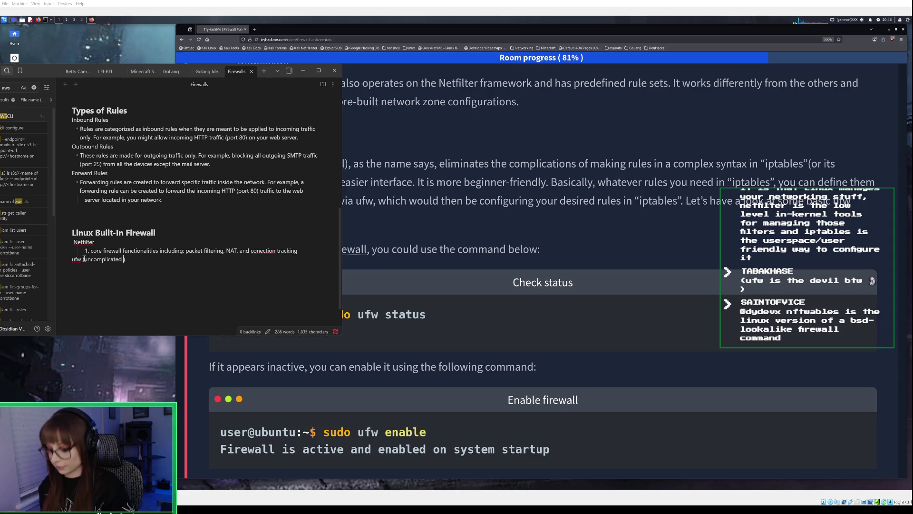
{"action": "type", "text": "irewall"}
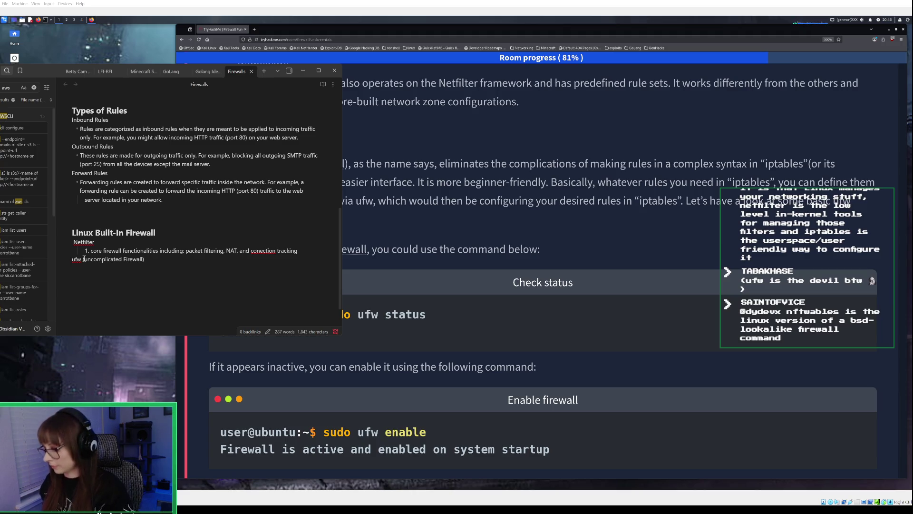
{"action": "key", "text": "Return"}
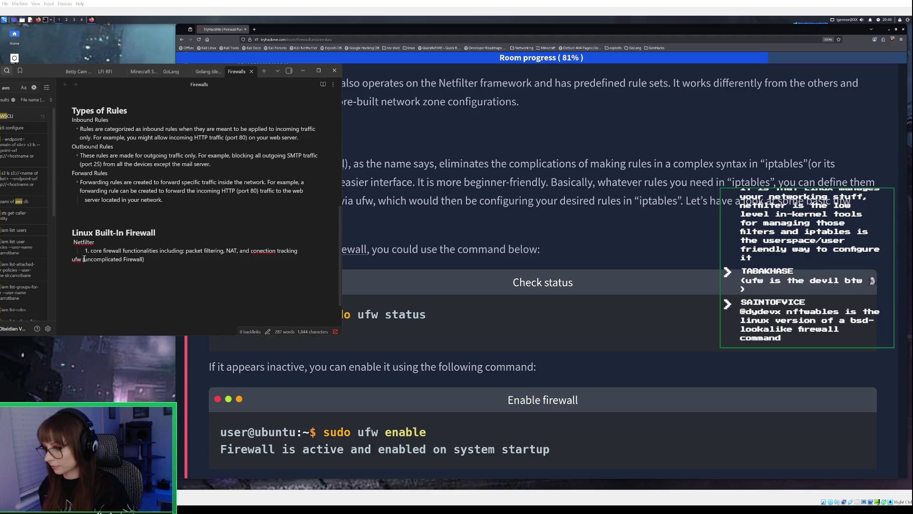
- Turn Netfilter's description line into a '-' bullet and clear the leftover line under ufw
{"action": "key", "text": "Tab"}
{"action": "type", "text": "-"}
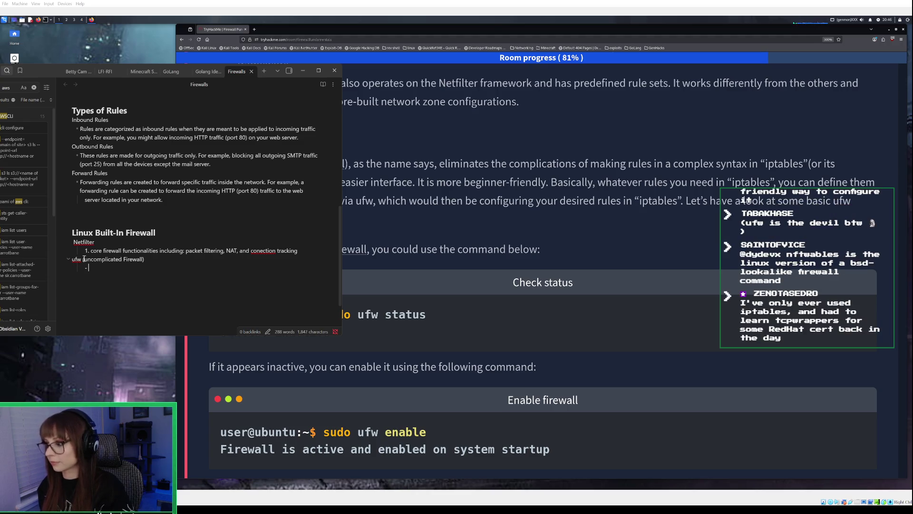
{"action": "key", "text": "BackSpace"}
{"action": "key", "text": "BackSpace"}
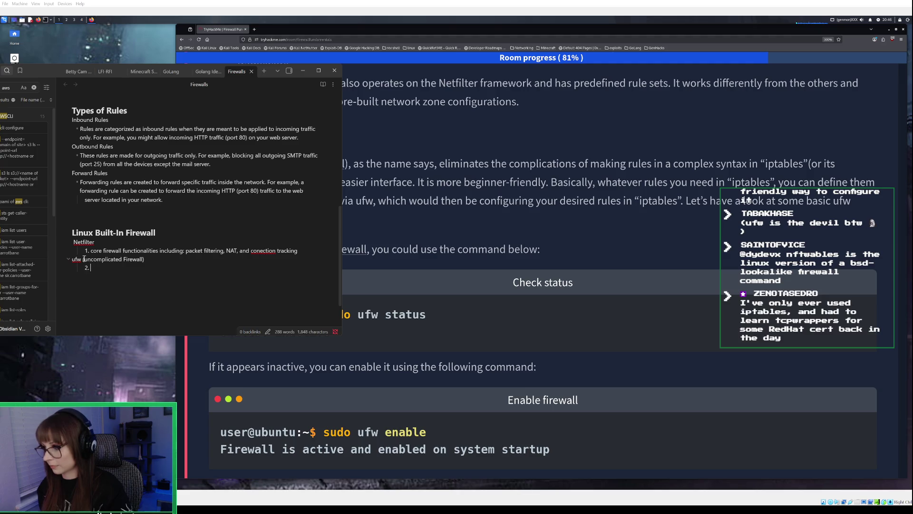
{"action": "left_click", "coordinate": [89, 251]}
{"action": "key", "text": "BackSpace"}
{"action": "key", "text": "BackSpace"}
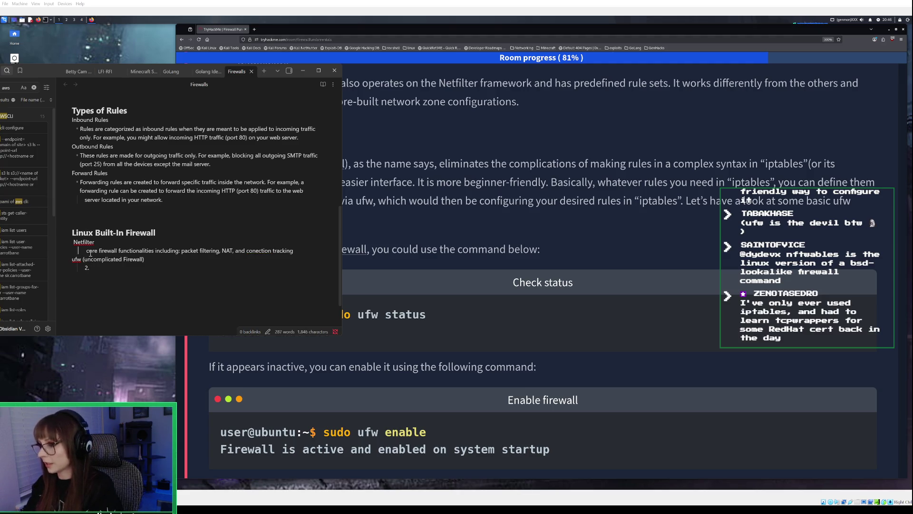
{"action": "type", "text": "-"}
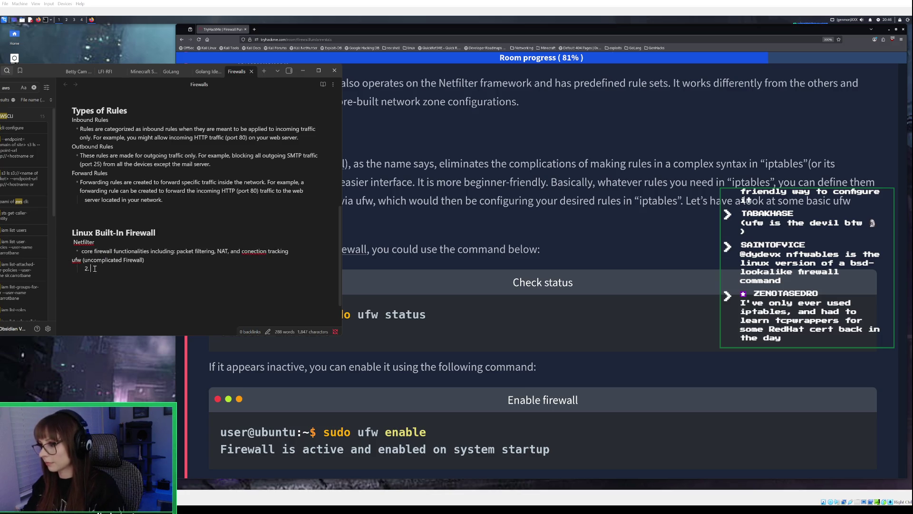
{"action": "key", "text": "BackSpace"}
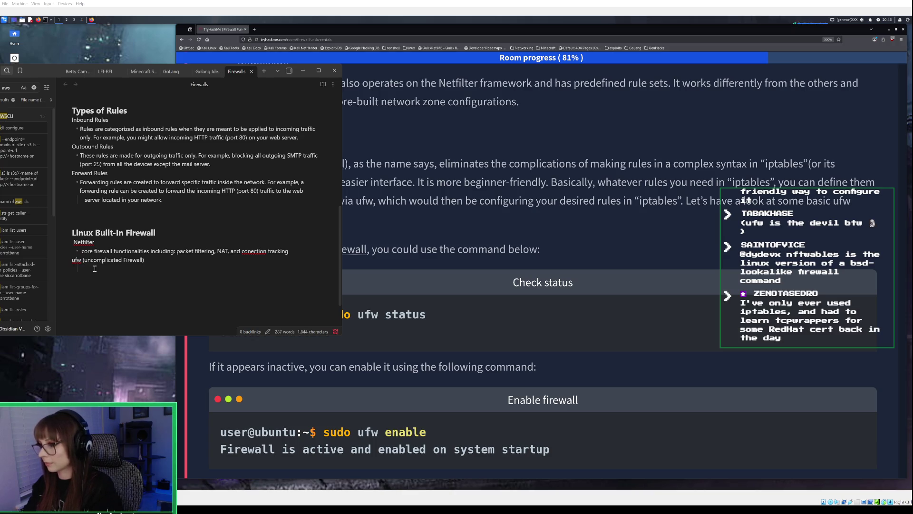
- Add an indented 'easier interface/ beginner-friendly' bullet under the ufw entry and minimize the notes
{"action": "key", "text": "Tab"}
{"action": "type", "text": "-"}
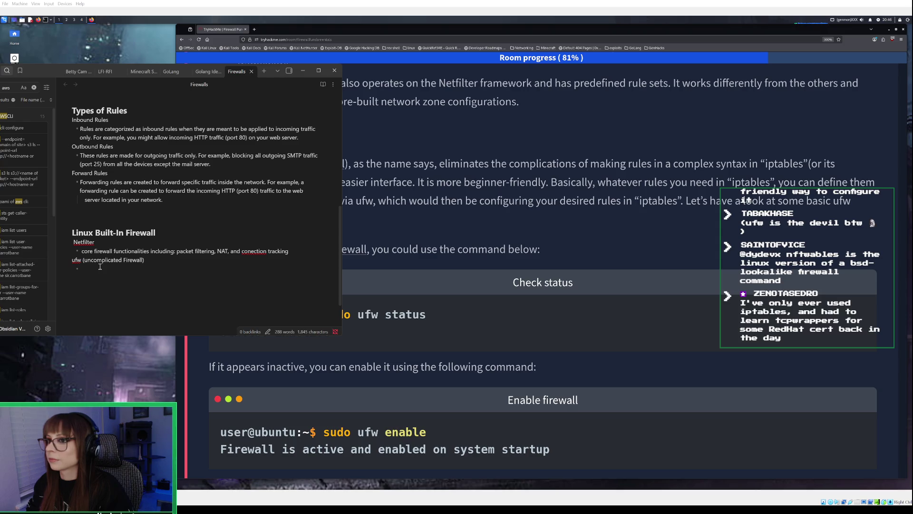
{"action": "type", "text": "e"}
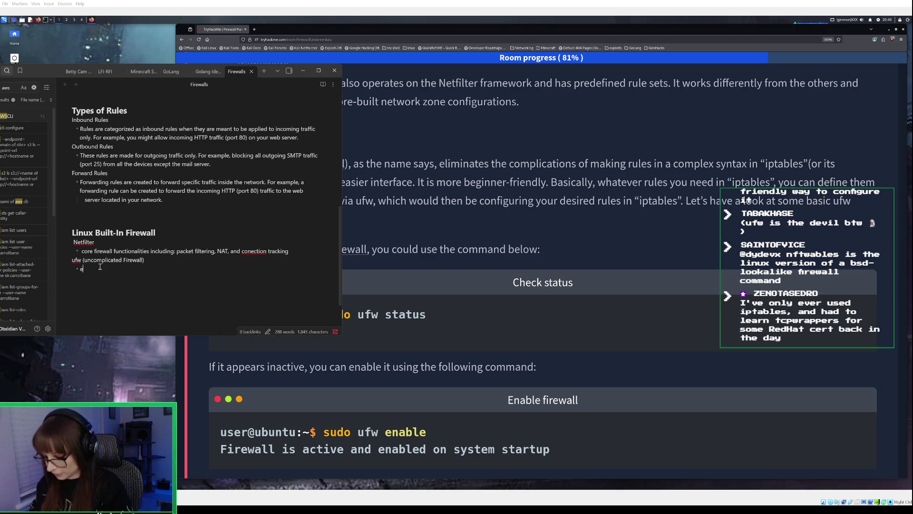
{"action": "type", "text": "asier interface"}
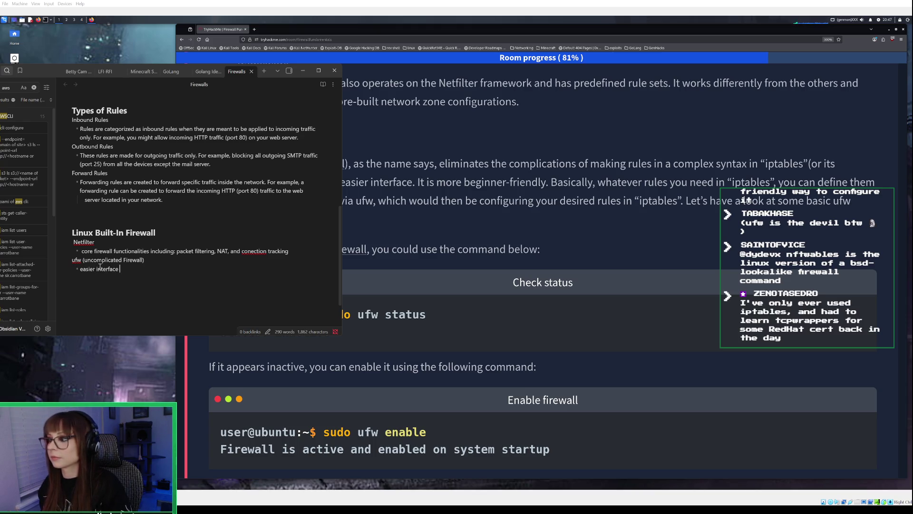
{"action": "key", "text": "BackSpace"}
{"action": "type", "text": "/"}
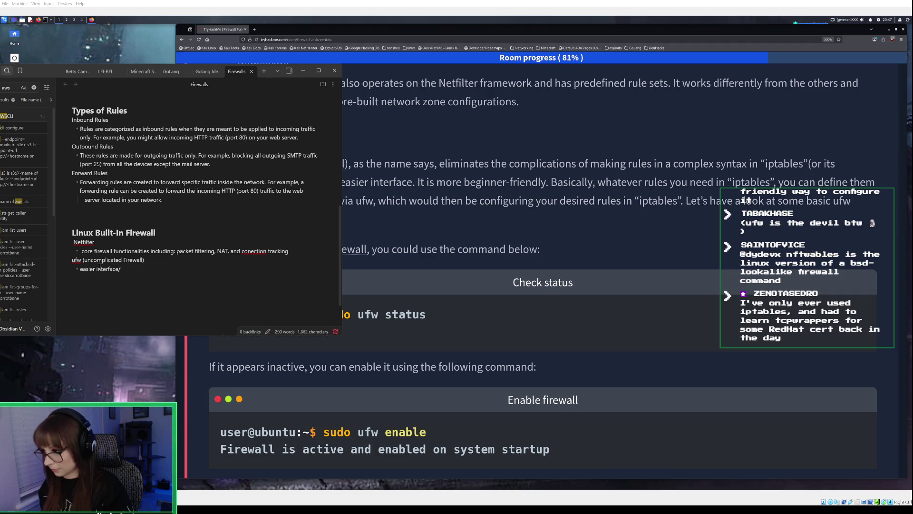
{"action": "type", "text": " begin"}
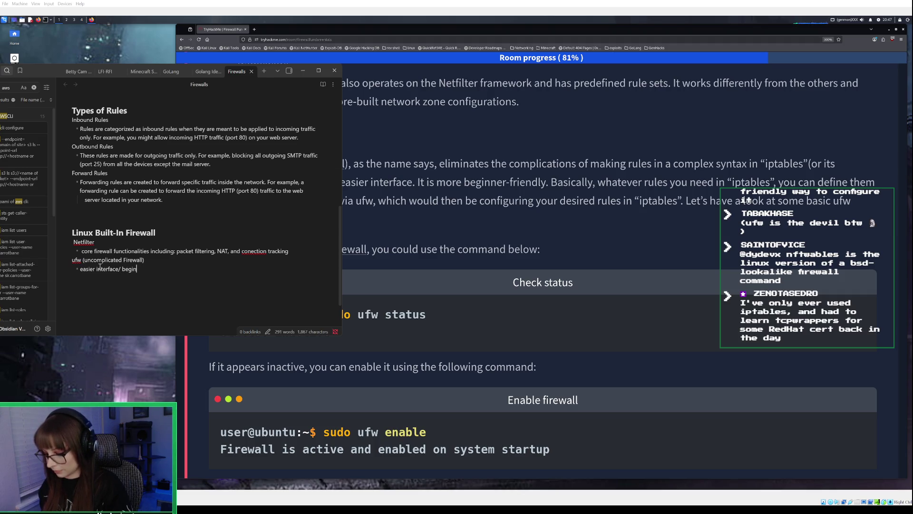
{"action": "type", "text": "ner-friendly"}
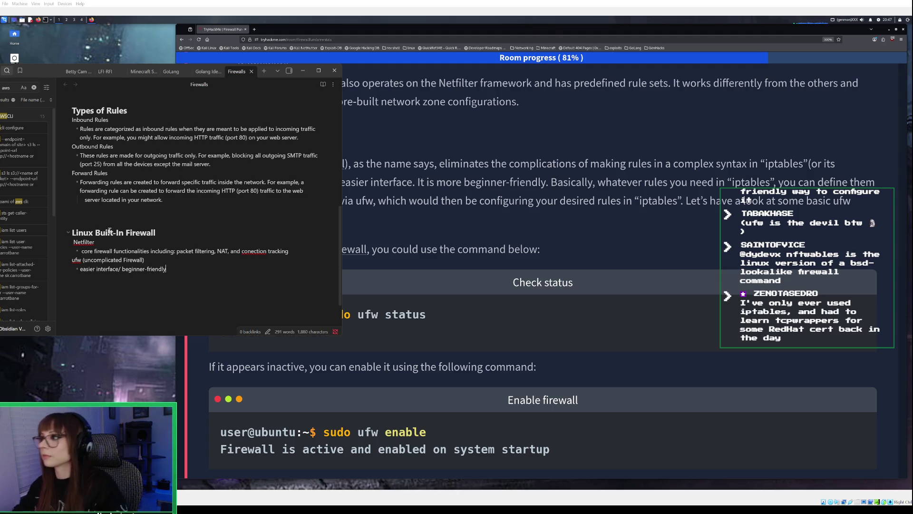
{"action": "left_click", "coordinate": [304, 69]}
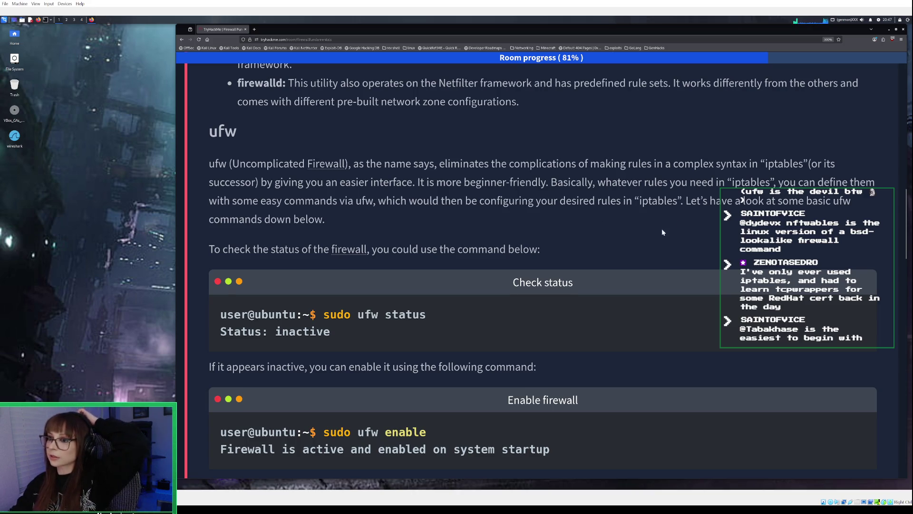
- Scroll the lesson slightly to show both ufw code blocks and the note on disabling the firewall
{"action": "scroll", "coordinate": [664, 233], "scroll_direction": "down", "scroll_amount": 1}
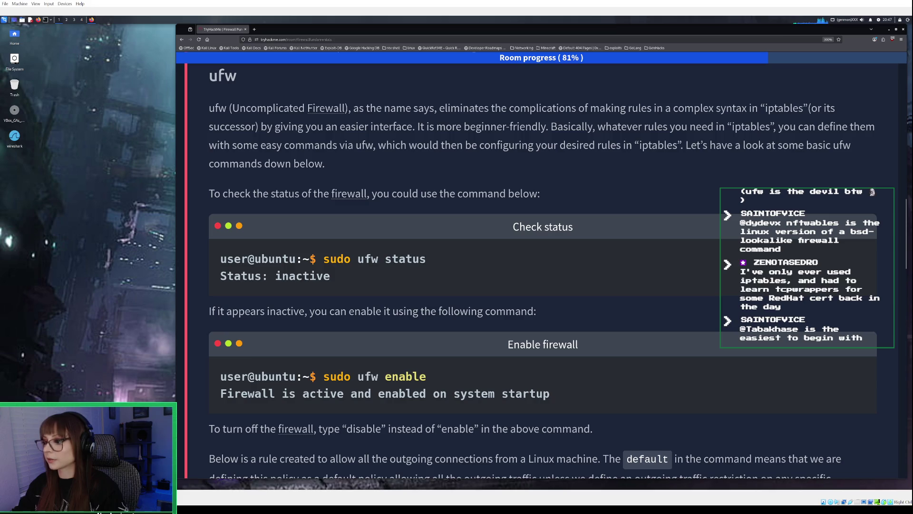
{"action": "key", "text": "alt+Tab"}
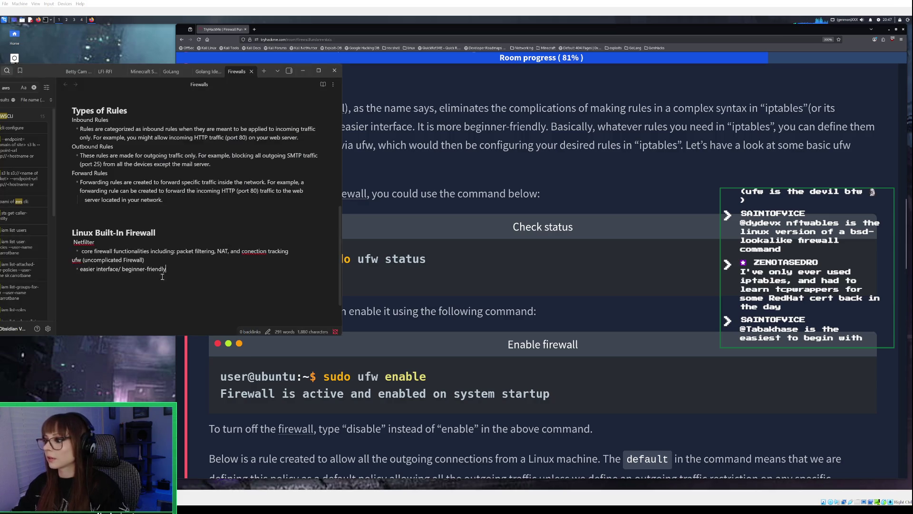
- Remove the stray indented backtick line and start an unindented 'ufw commands' line below the beginner-friendly bullet
{"action": "key", "text": "shift+Return"}
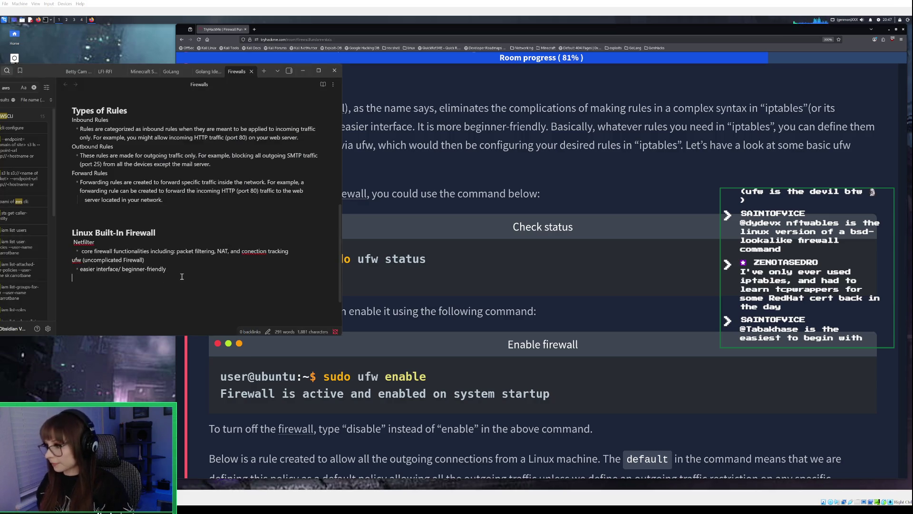
{"action": "key", "text": "Tab"}
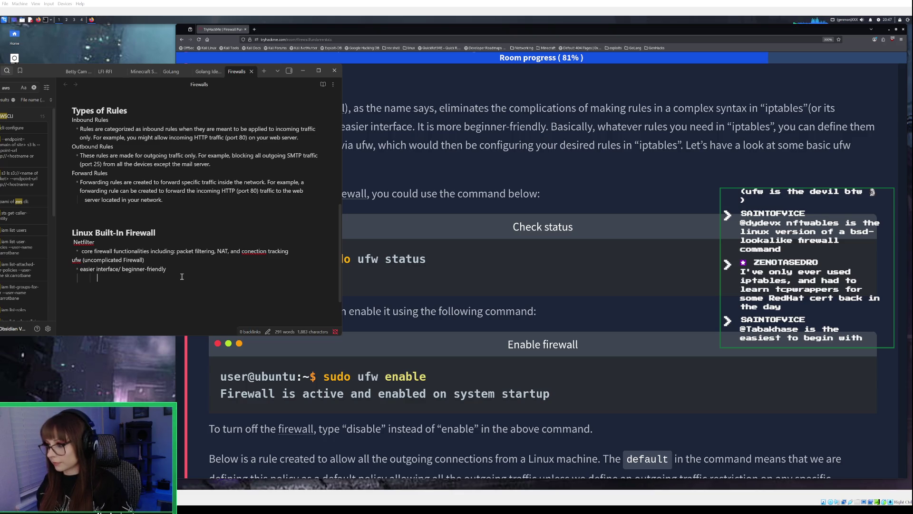
{"action": "type", "text": "``"}
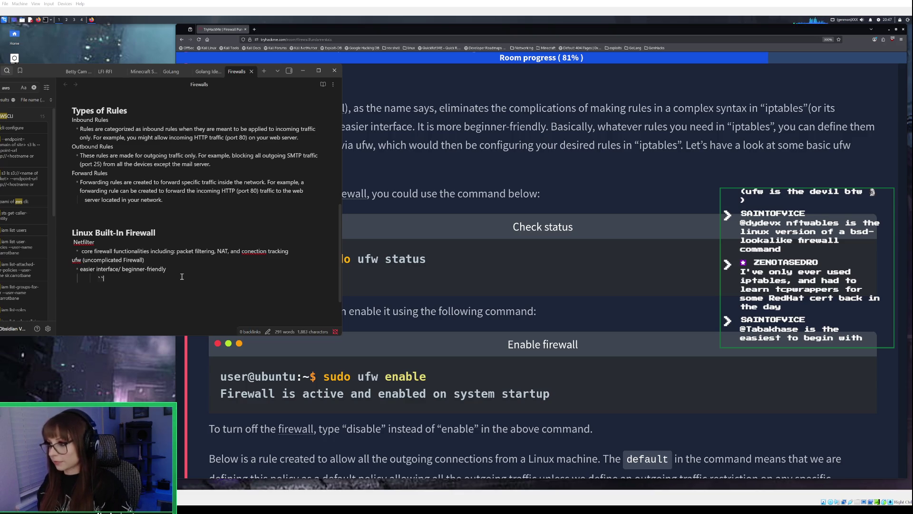
{"action": "key", "text": "Return"}
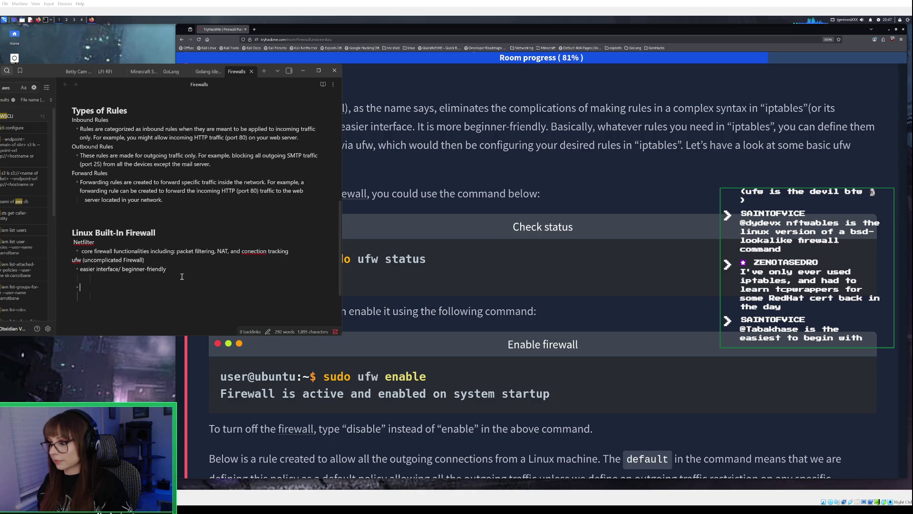
{"action": "key", "text": "BackSpace"}
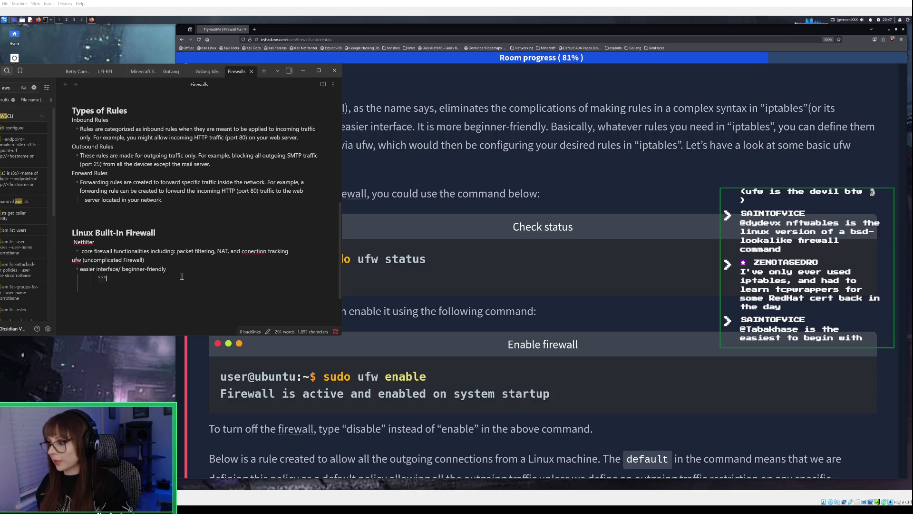
{"action": "key", "text": "Return"}
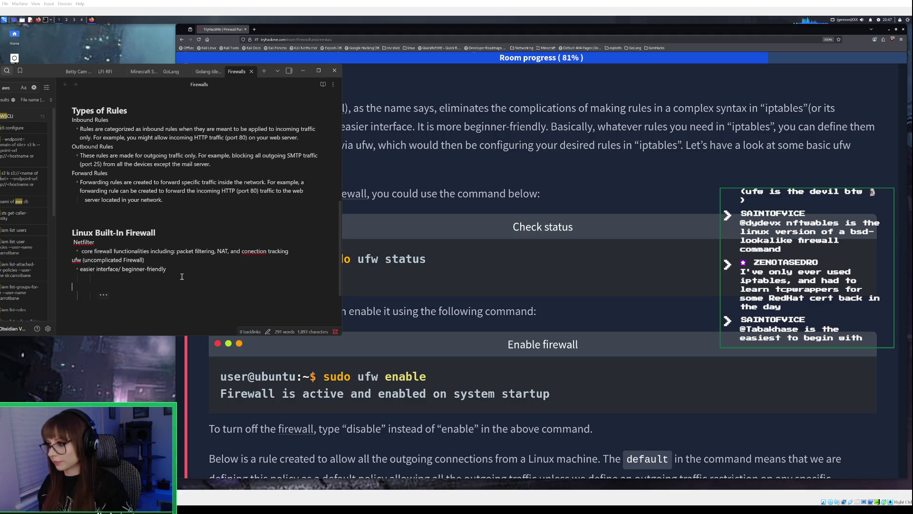
{"action": "key", "text": "BackSpace"}
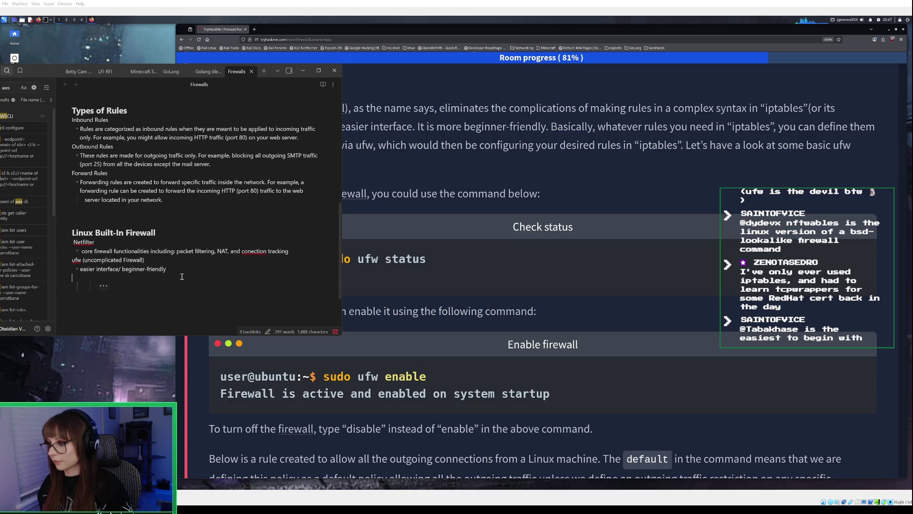
{"action": "key", "text": "BackSpace"}
{"action": "key", "text": "BackSpace"}
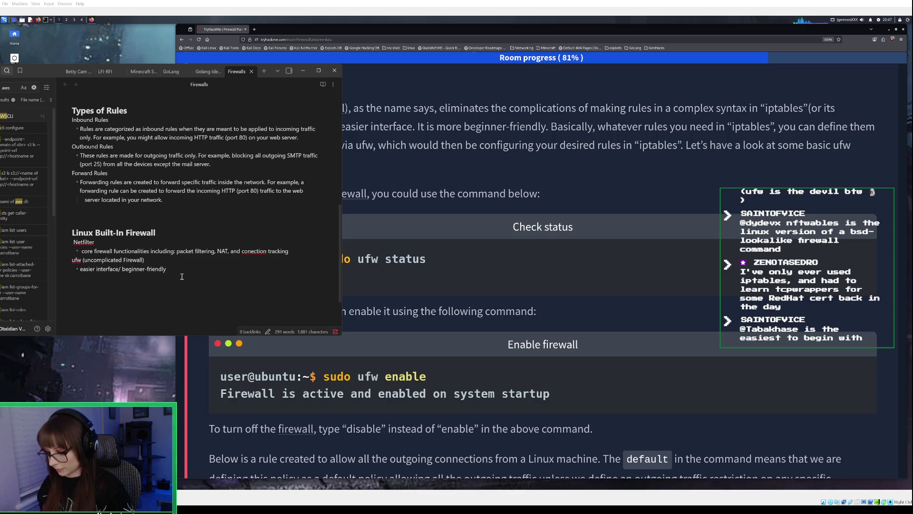
{"action": "key", "text": "Return"}
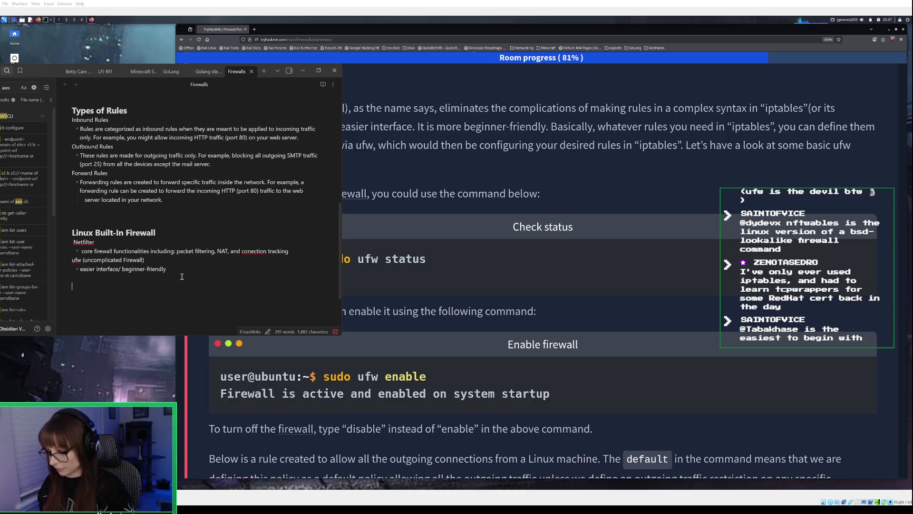
{"action": "type", "text": "ufw"}
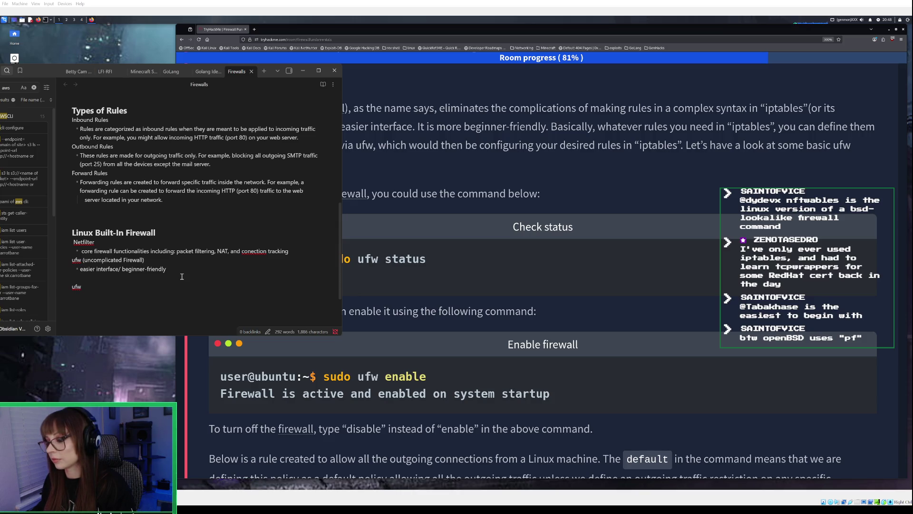
{"action": "type", "text": " commands"}
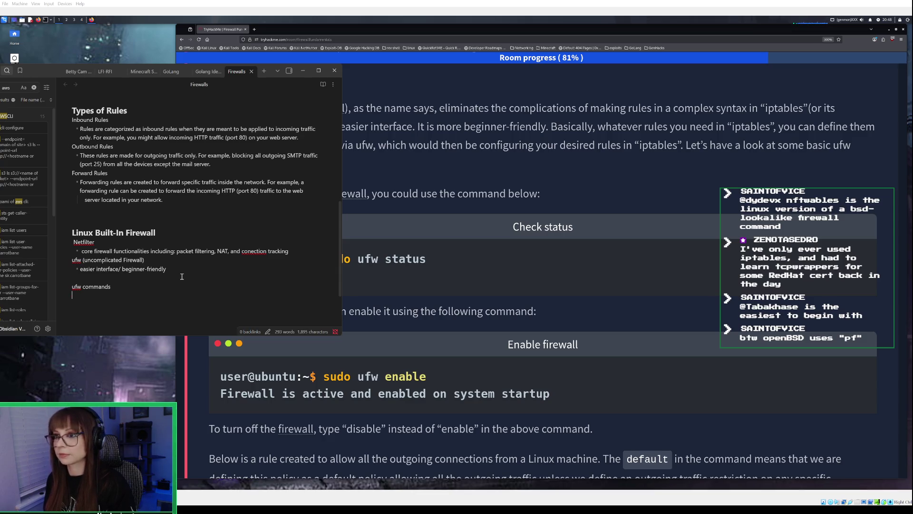
- Make 'ufw commands' a ## heading, then add 'to check the status of the firewall:' with a 'sudo ufw status' code block
{"action": "type", "text": "to c"}
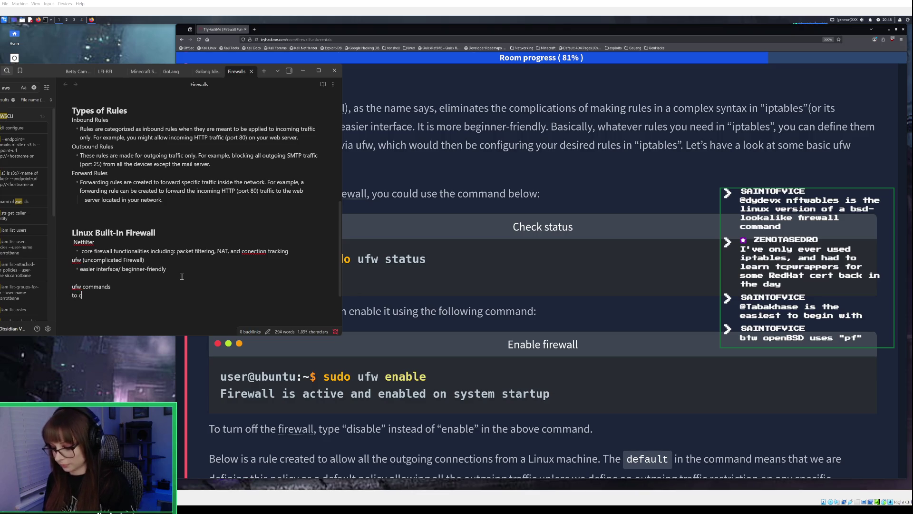
{"action": "type", "text": "heck the"}
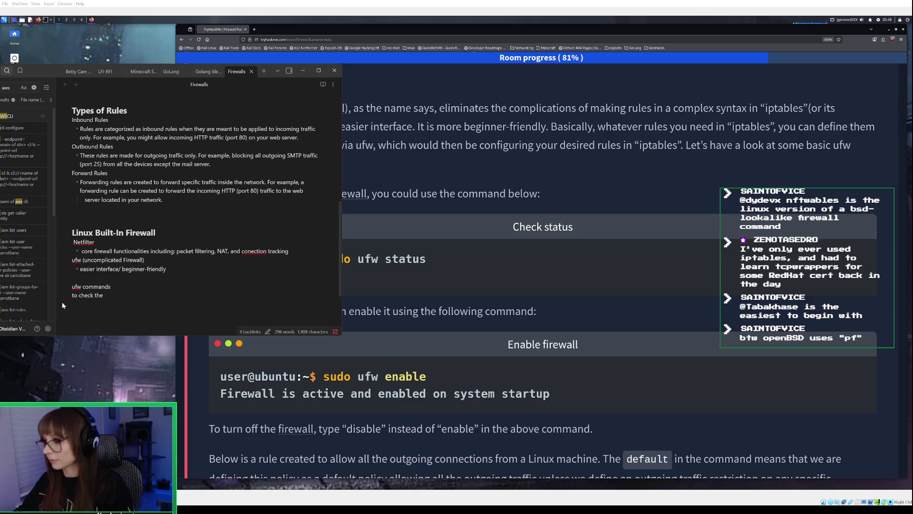
{"action": "key", "text": "Up"}
{"action": "key", "text": "Home"}
{"action": "type", "text": "##"}
{"action": "key", "text": "Down"}
{"action": "key", "text": "End"}
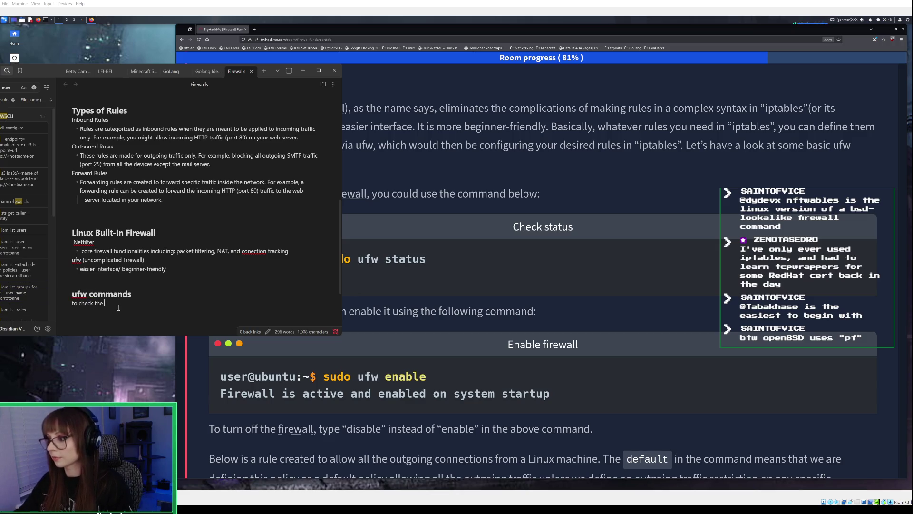
{"action": "type", "text": "status of the f"}
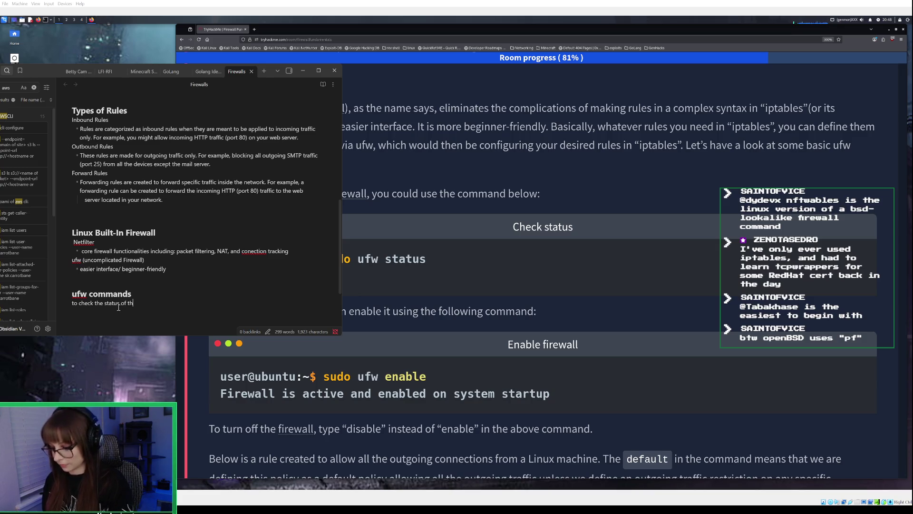
{"action": "type", "text": "irewall:"}
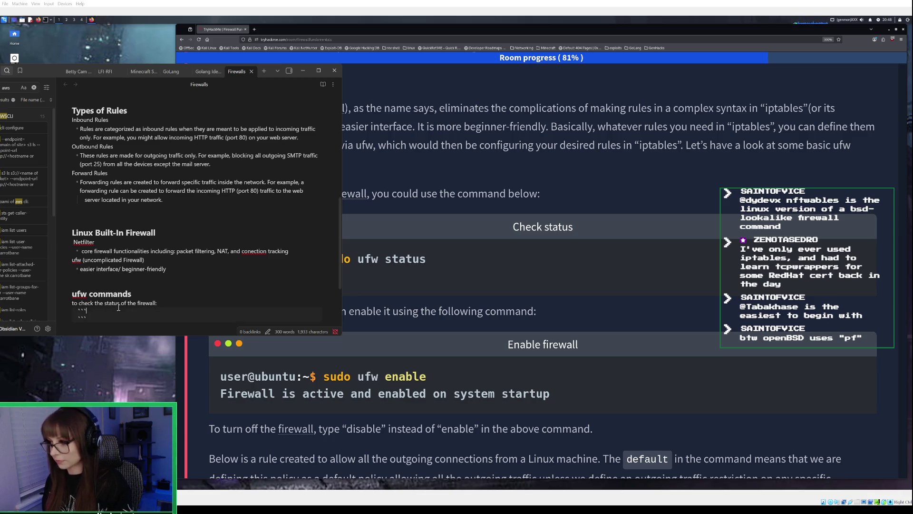
{"action": "type", "text": " ``` sudo ufw status"}
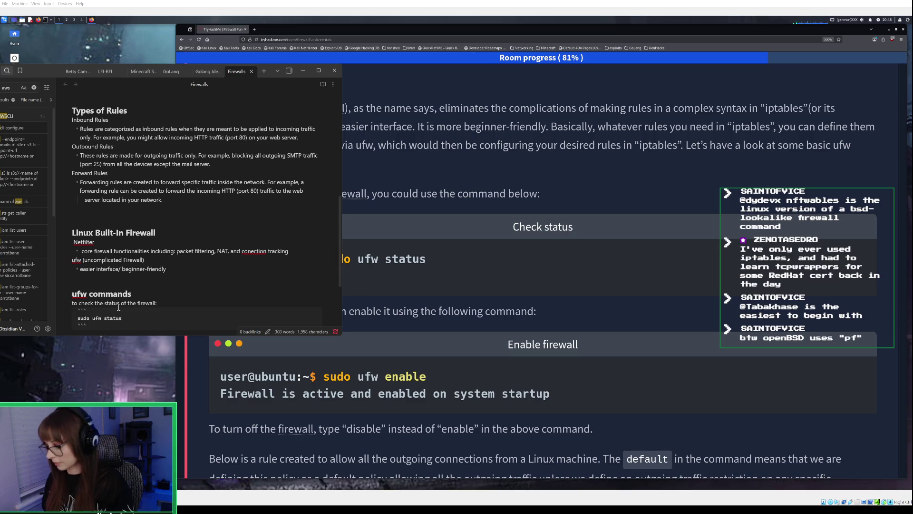
{"action": "key", "text": "Return"}
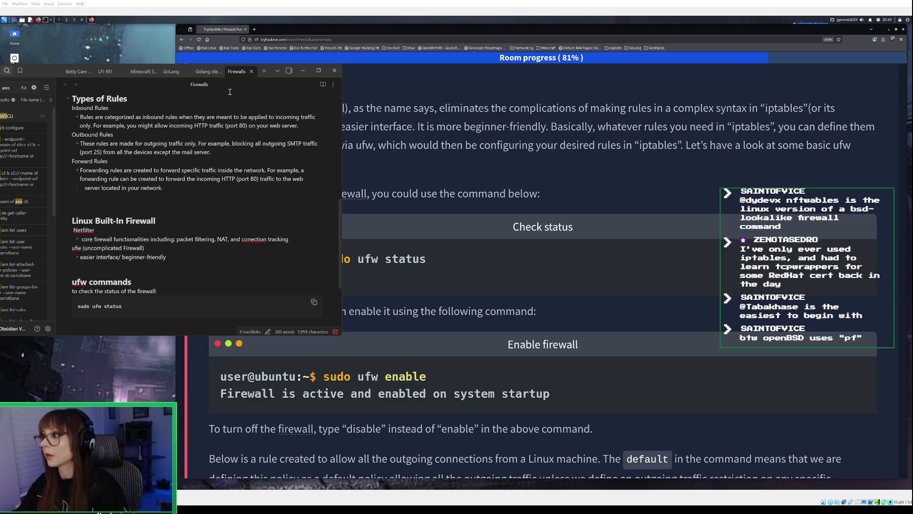
{"action": "left_click", "coordinate": [303, 71]}
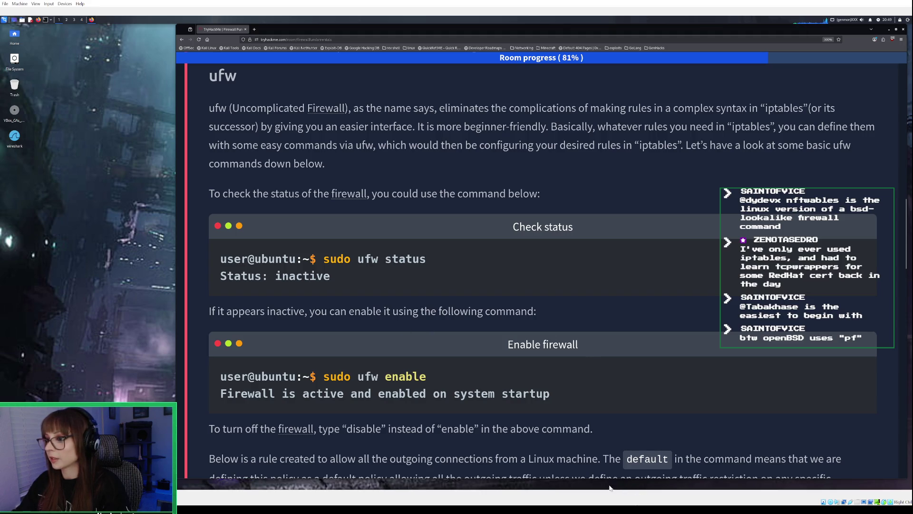
- Below the status block, type 'to enable the firewall:' and a ``` code block containing 'sudo ufw enable'
{"action": "key", "text": "alt+Tab"}
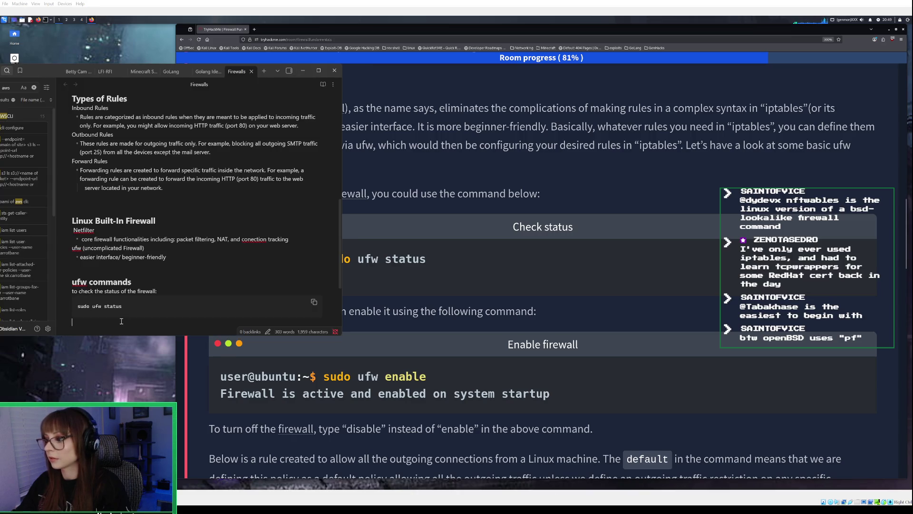
{"action": "type", "text": "to ena"}
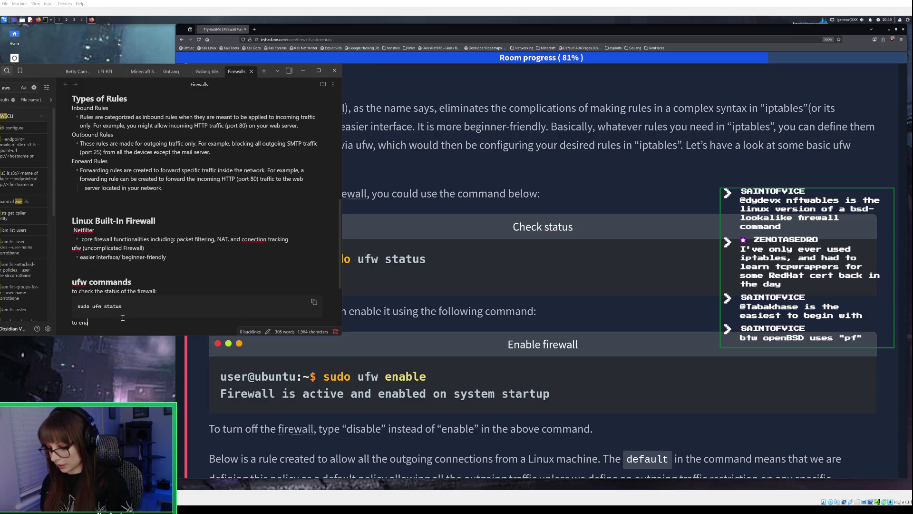
{"action": "type", "text": "ble the "}
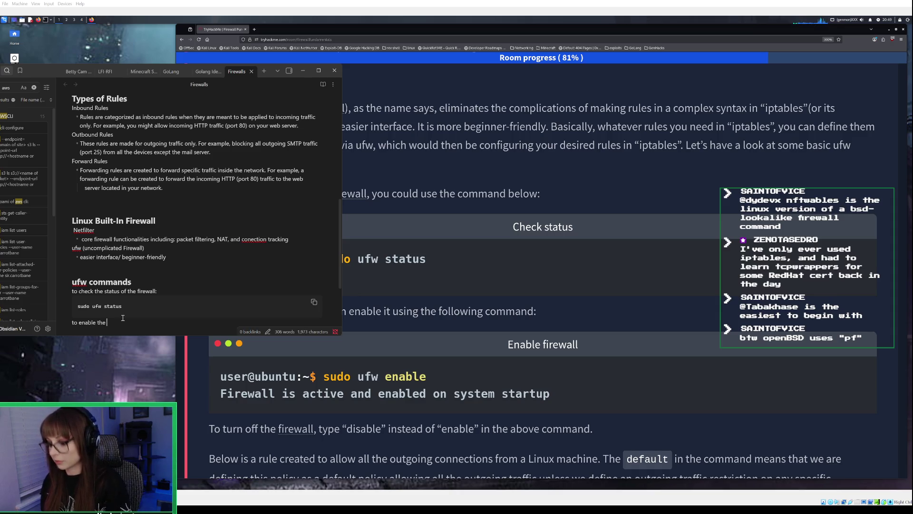
{"action": "type", "text": "fireal"}
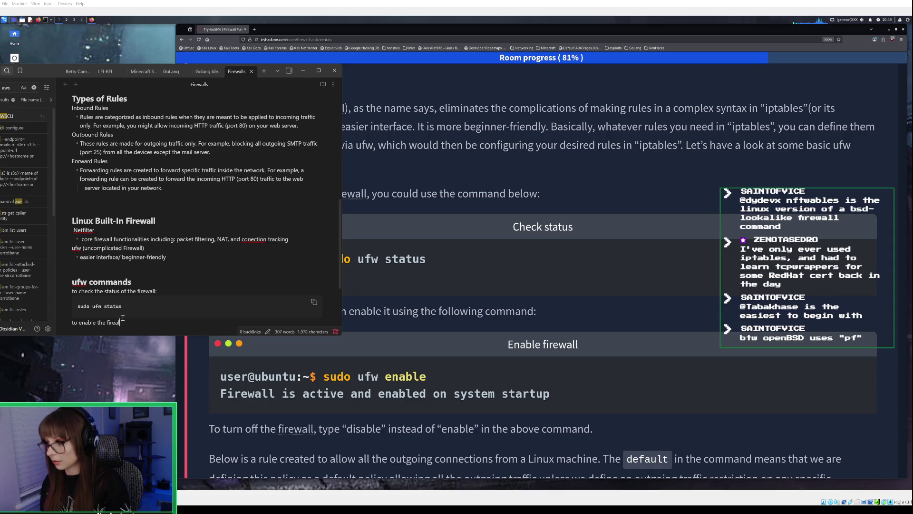
{"action": "key", "text": "BackSpace"}
{"action": "key", "text": "BackSpace"}
{"action": "type", "text": "wall: "}
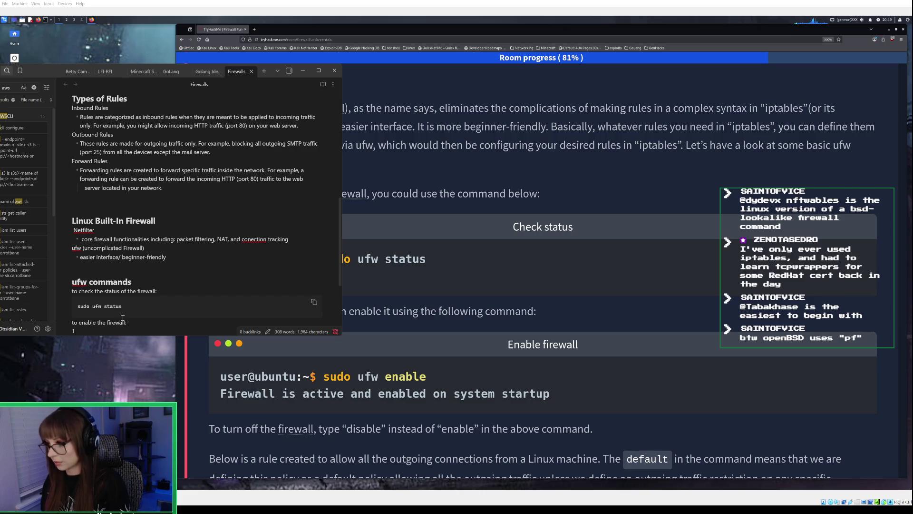
{"action": "type", "text": "```"}
{"action": "key", "text": "Return"}
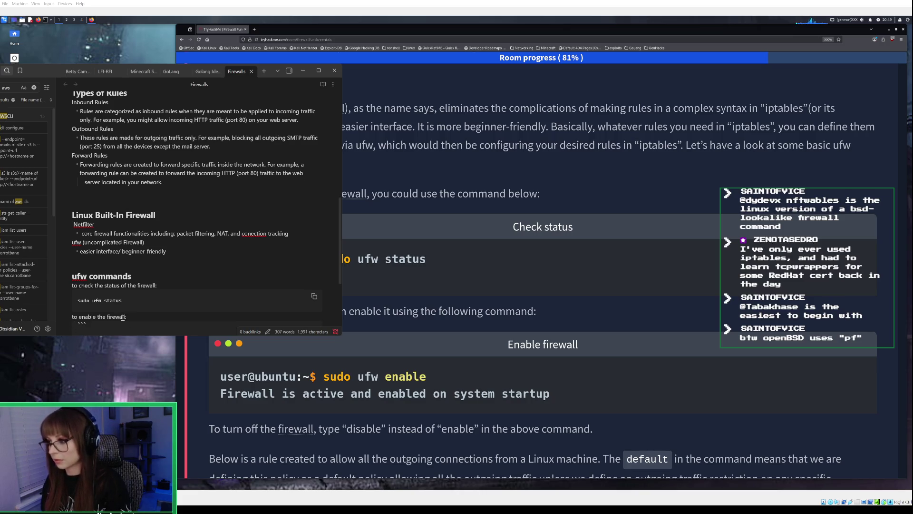
{"action": "type", "text": "s"}
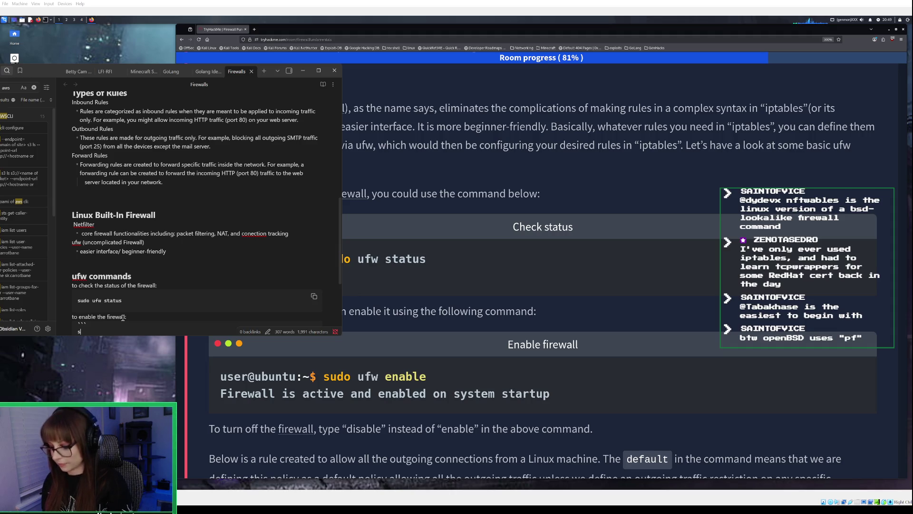
{"action": "type", "text": "udo ufw enable"}
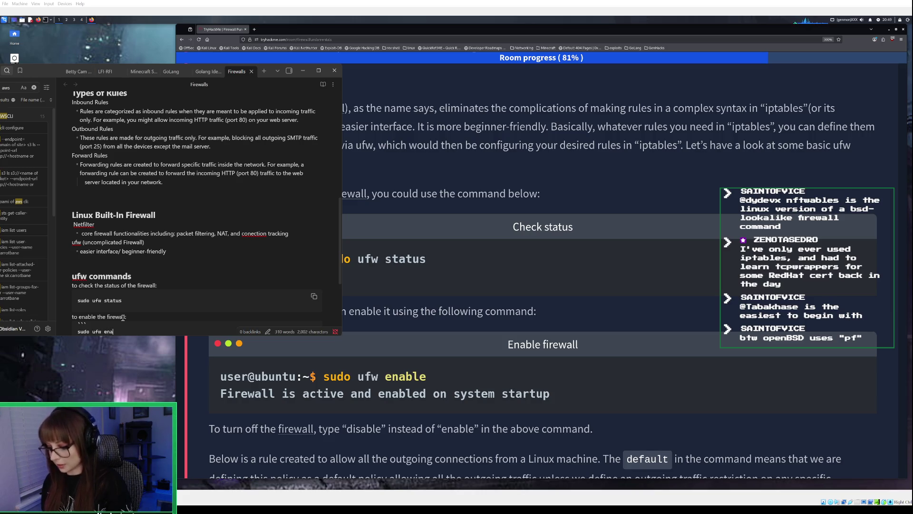
{"action": "scroll", "coordinate": [121, 304], "scroll_direction": "down", "scroll_amount": 4}
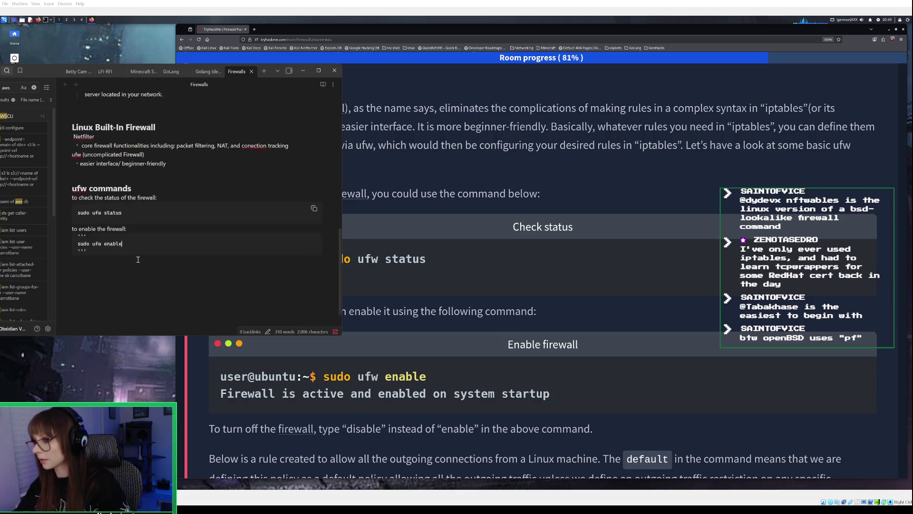
{"action": "left_click", "coordinate": [116, 265]}
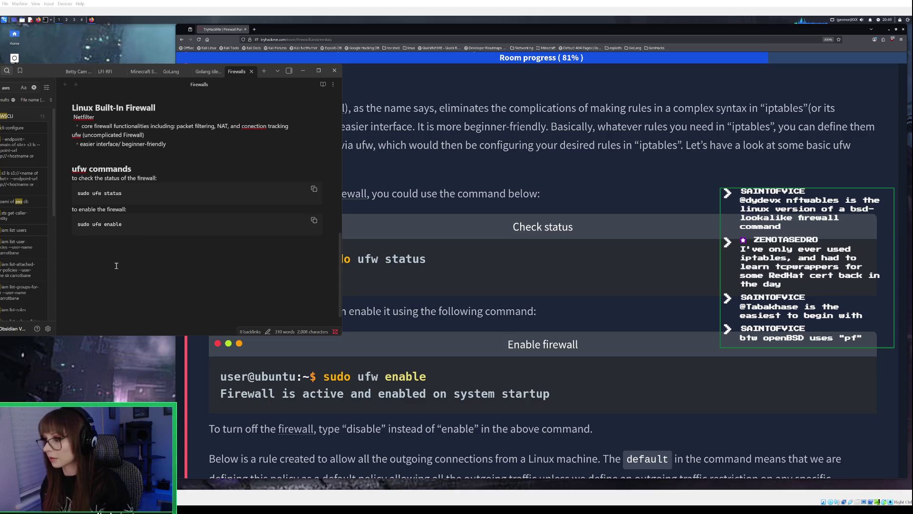